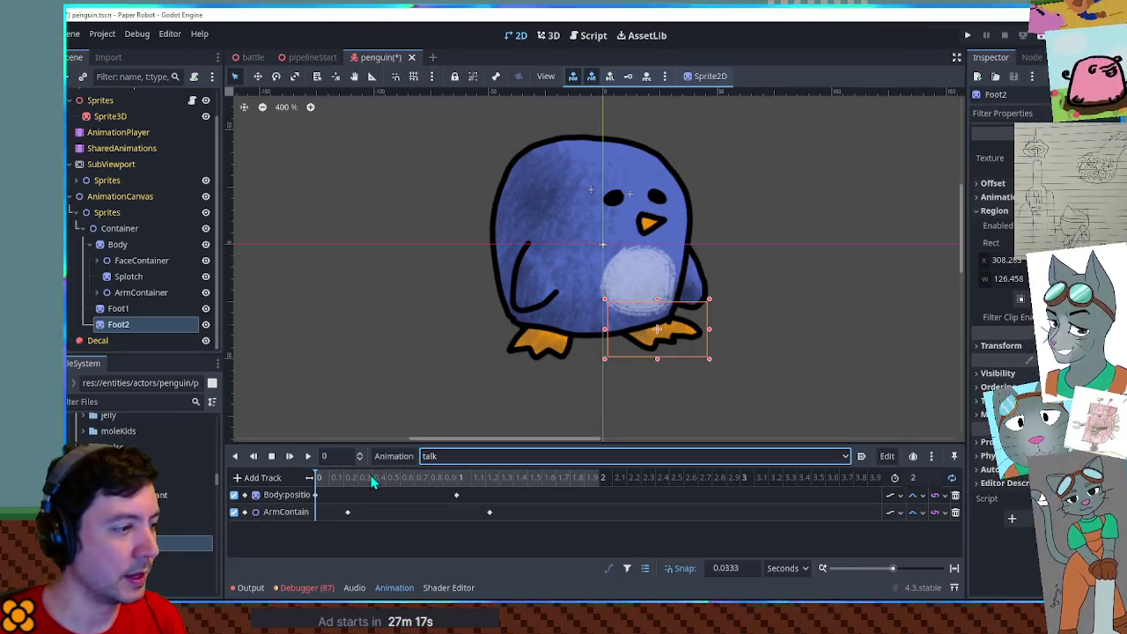
Shorten the talk animation to 0.6 s and drag the Body:position and ArmContainer keys inside it.
click(925, 480)
text(0.6)
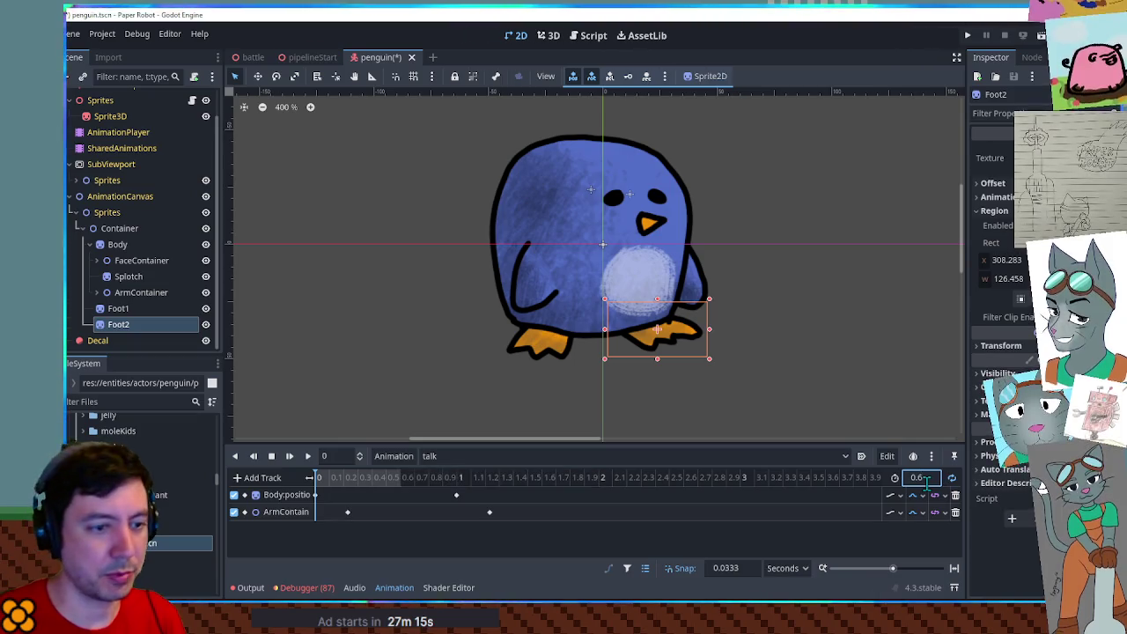
mouse_move(457, 495)
mouse_down()
mouse_move(362, 495)
mouse_move(325, 514)
mouse_up()
drag(489, 513, 372, 514)
Preview the talk animation, check its two keyframes, and select the Body sprite.
click(308, 456)
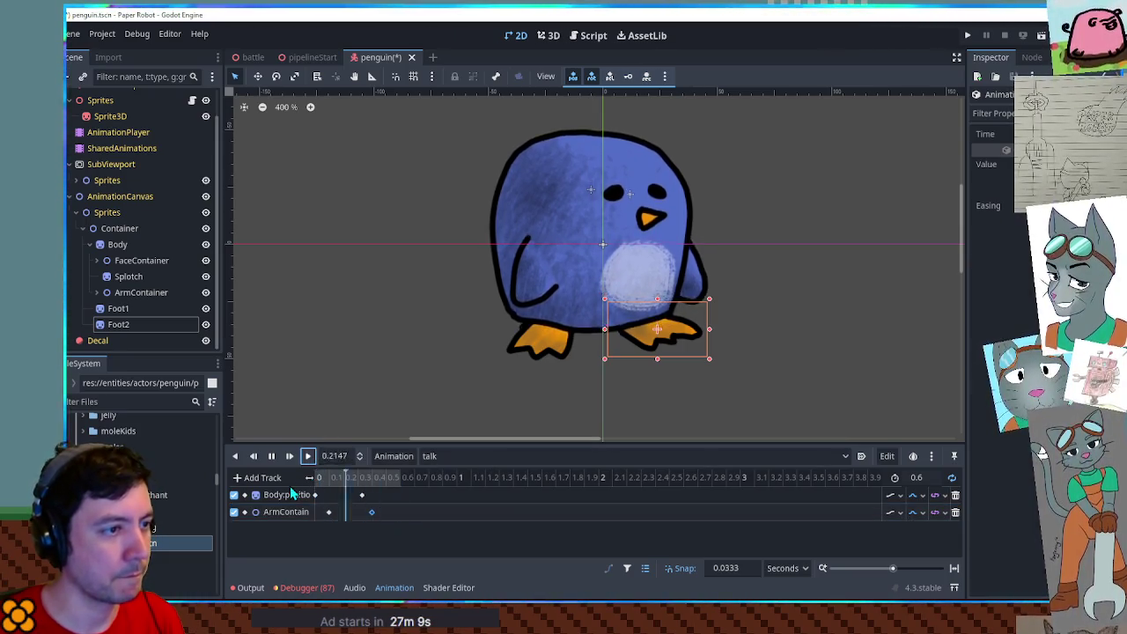
click(361, 495)
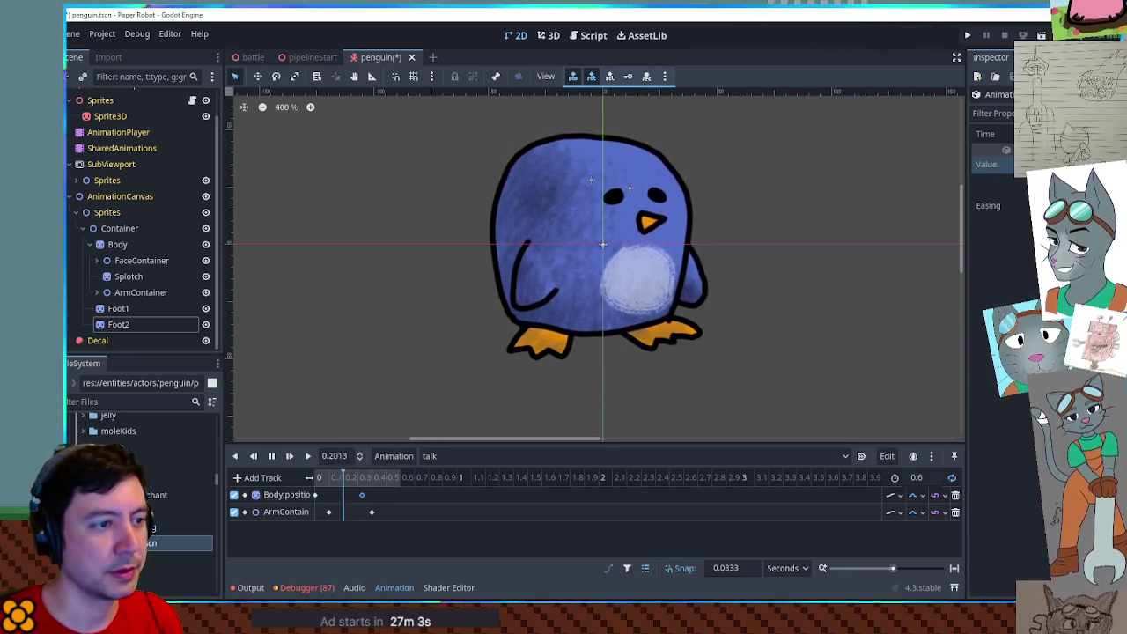
click(372, 512)
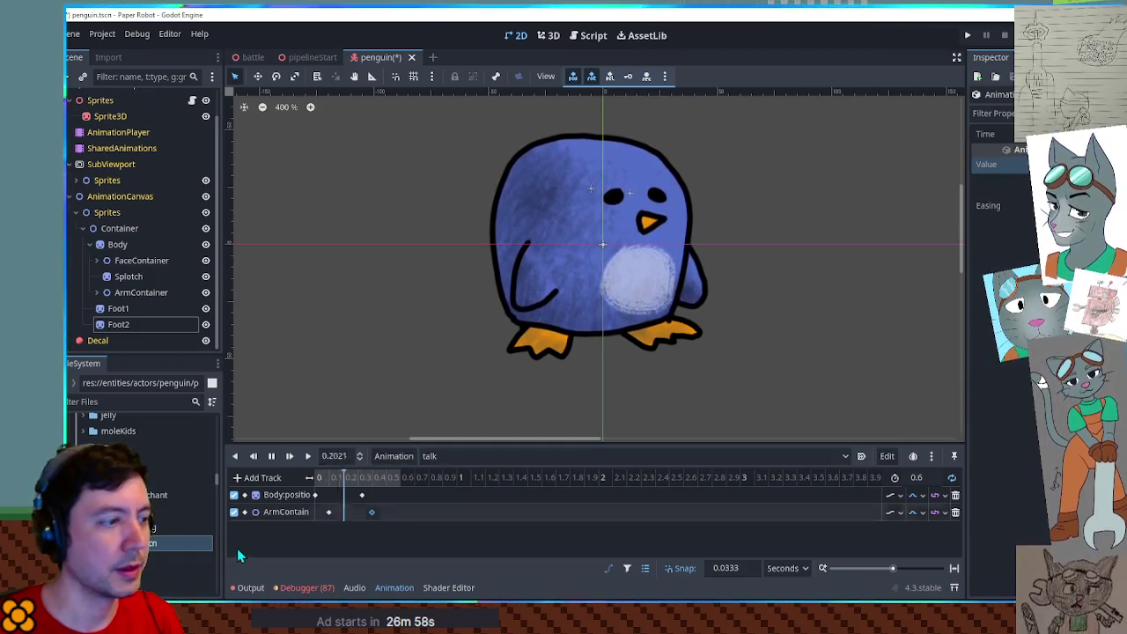
click(271, 456)
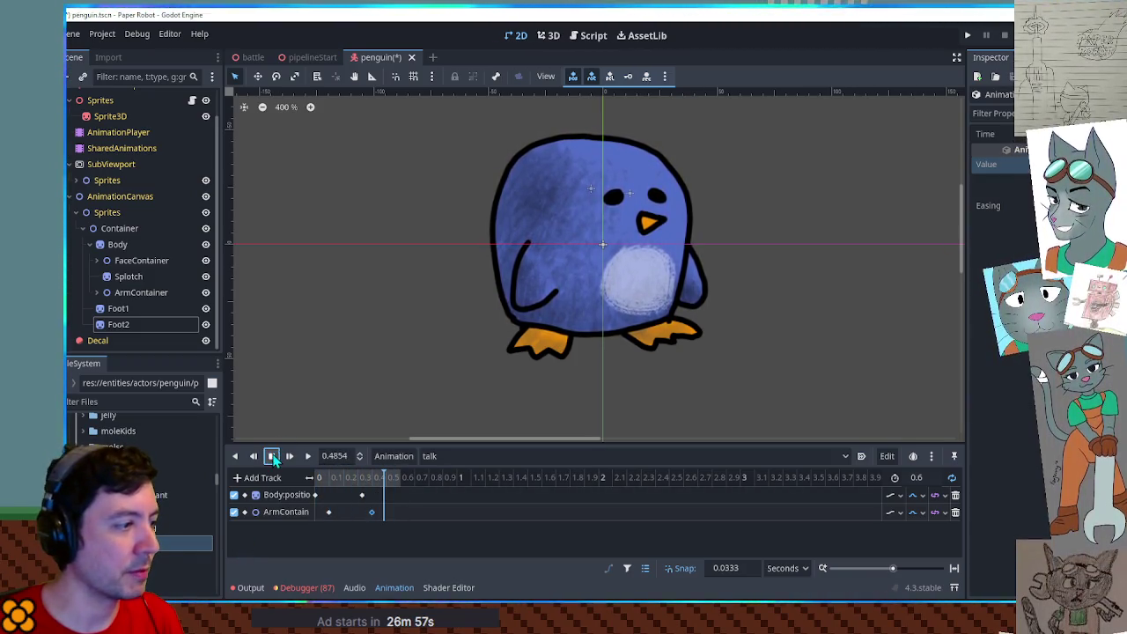
click(91, 244)
click(118, 274)
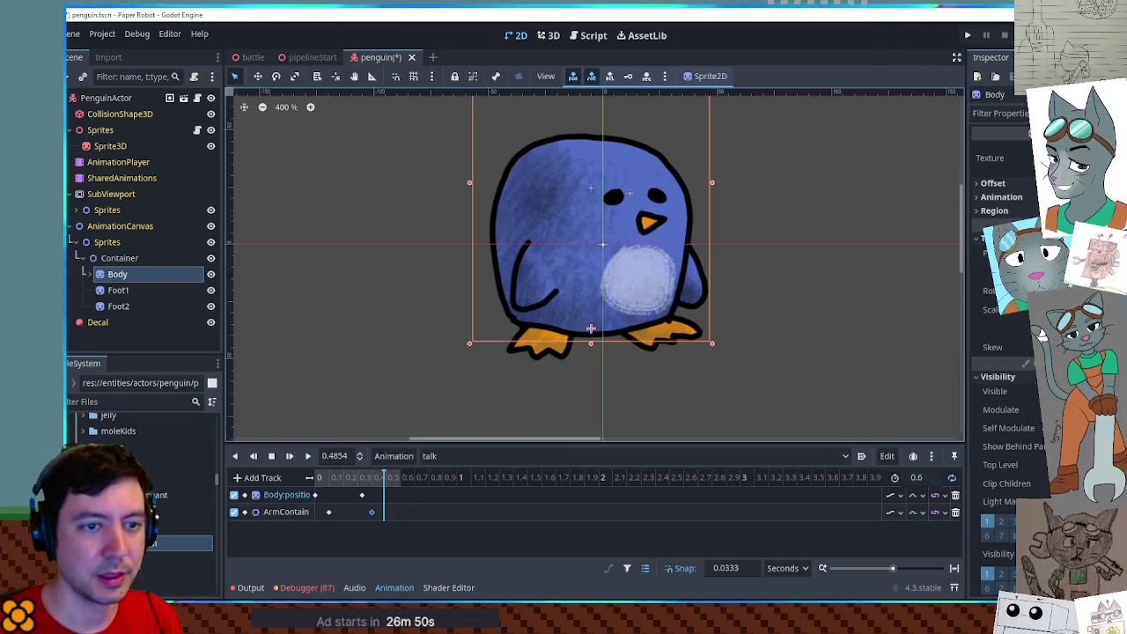
Add a Body:scale track keyed at time 0, insert a second key, and set its interpolation.
click(1030, 310)
mouse_move(383, 529)
mouse_down()
mouse_move(316, 529)
mouse_move(341, 535)
mouse_up()
right_click(356, 530)
click(370, 521)
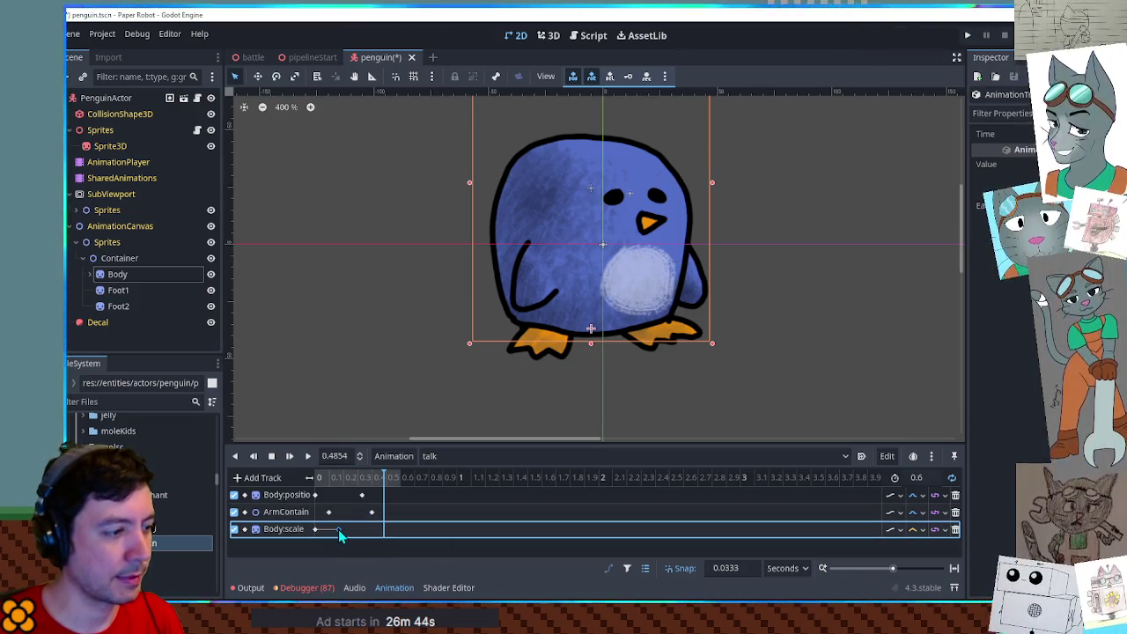
click(921, 530)
click(365, 553)
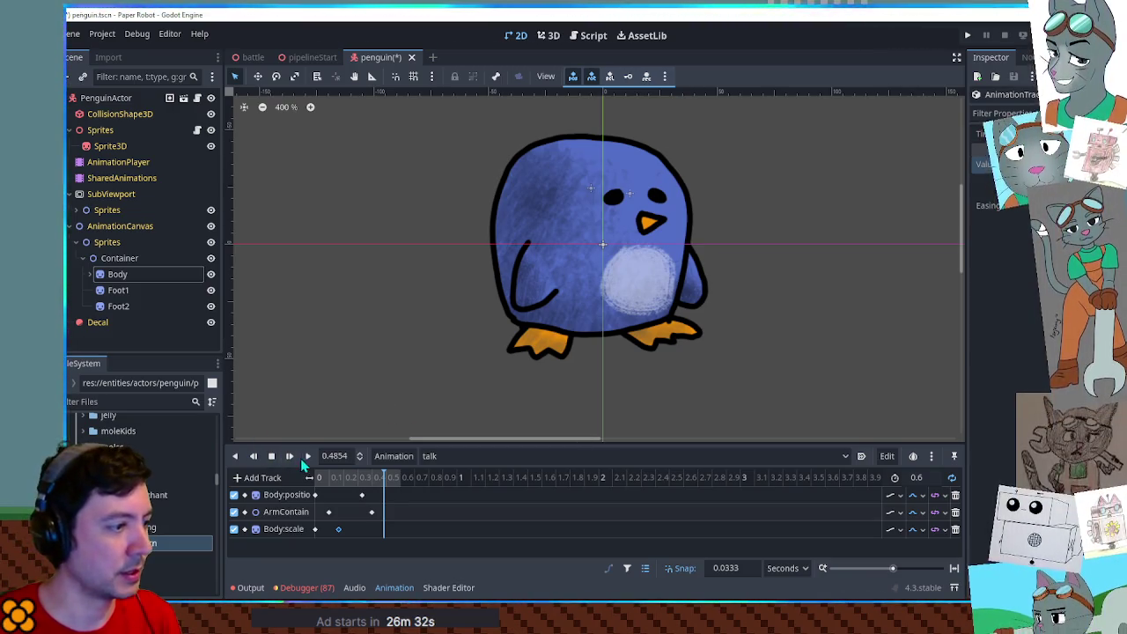
Preview the scaling and place the second Body:scale key at about 0.2 s.
click(306, 457)
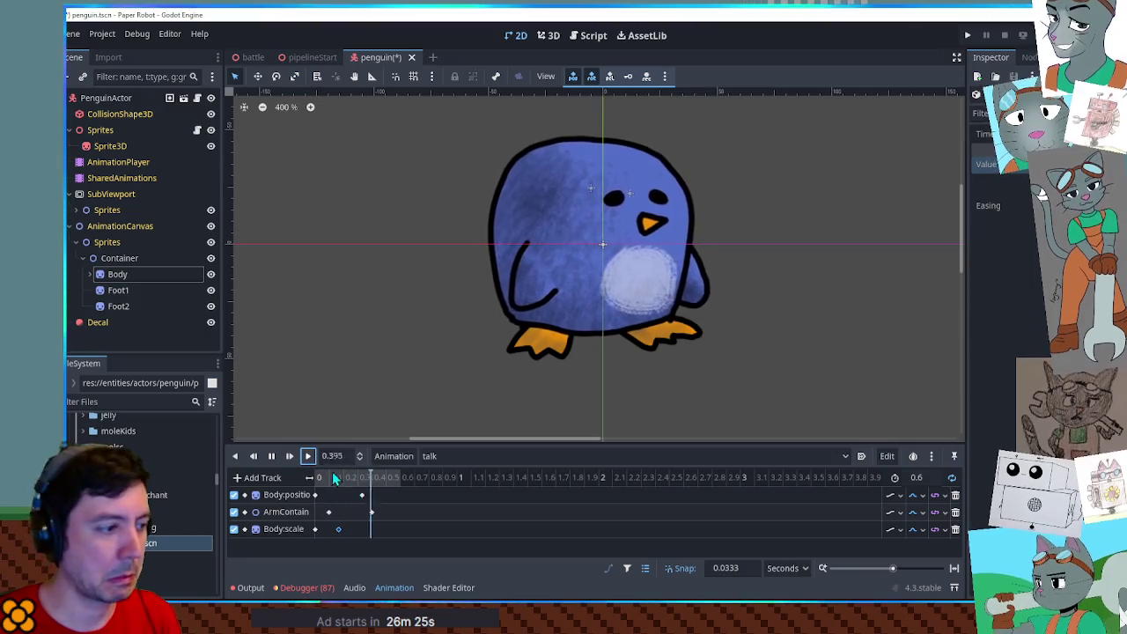
click(370, 514)
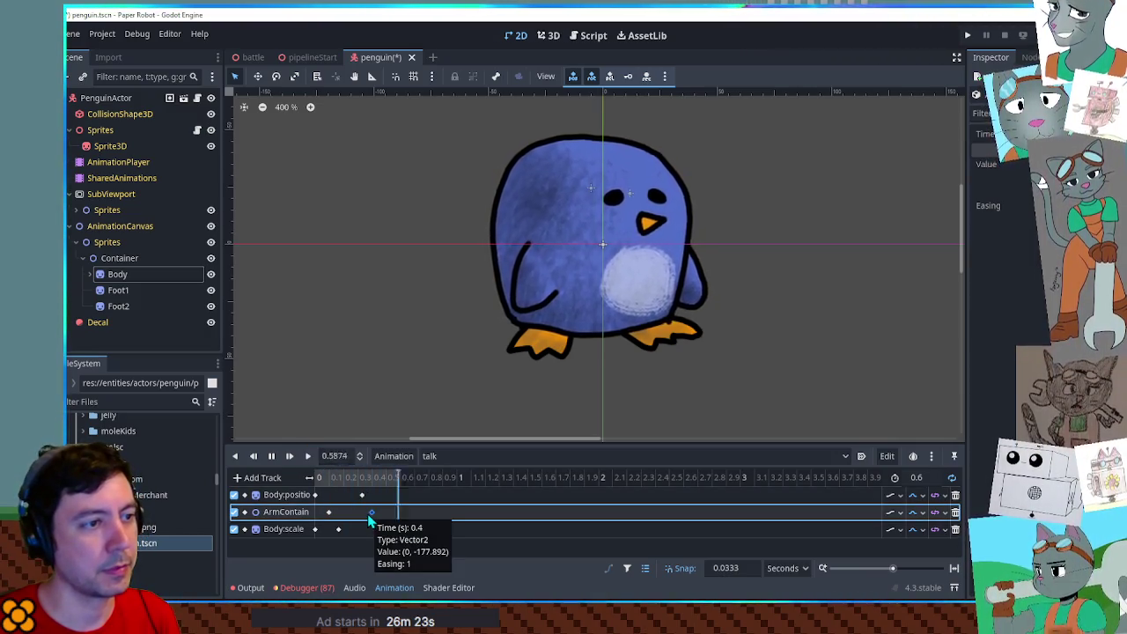
click(338, 529)
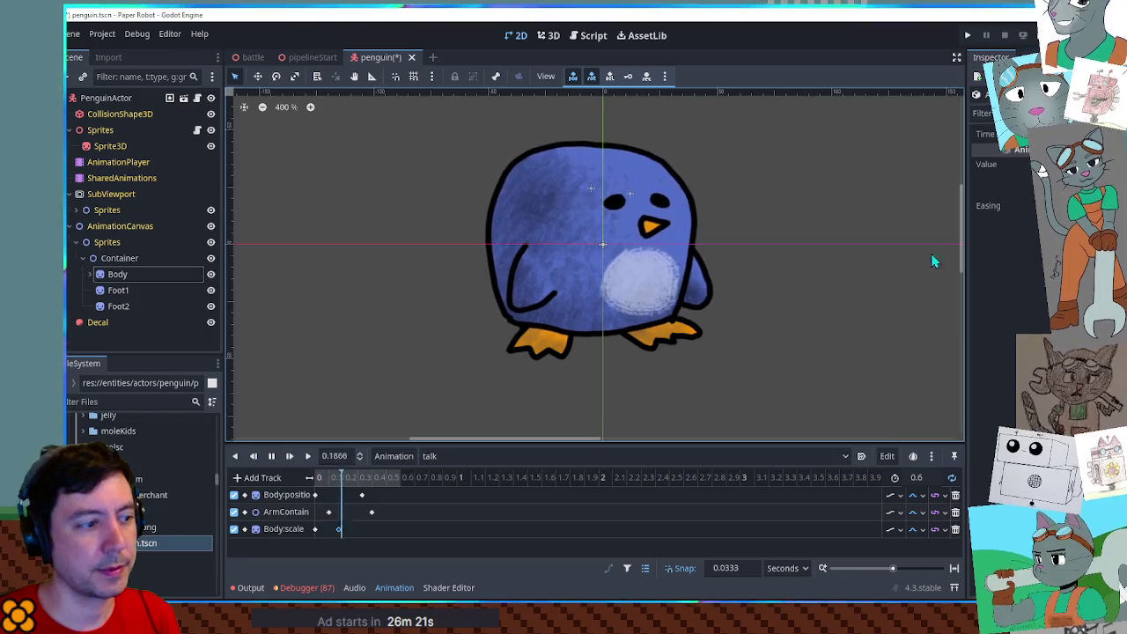
click(314, 529)
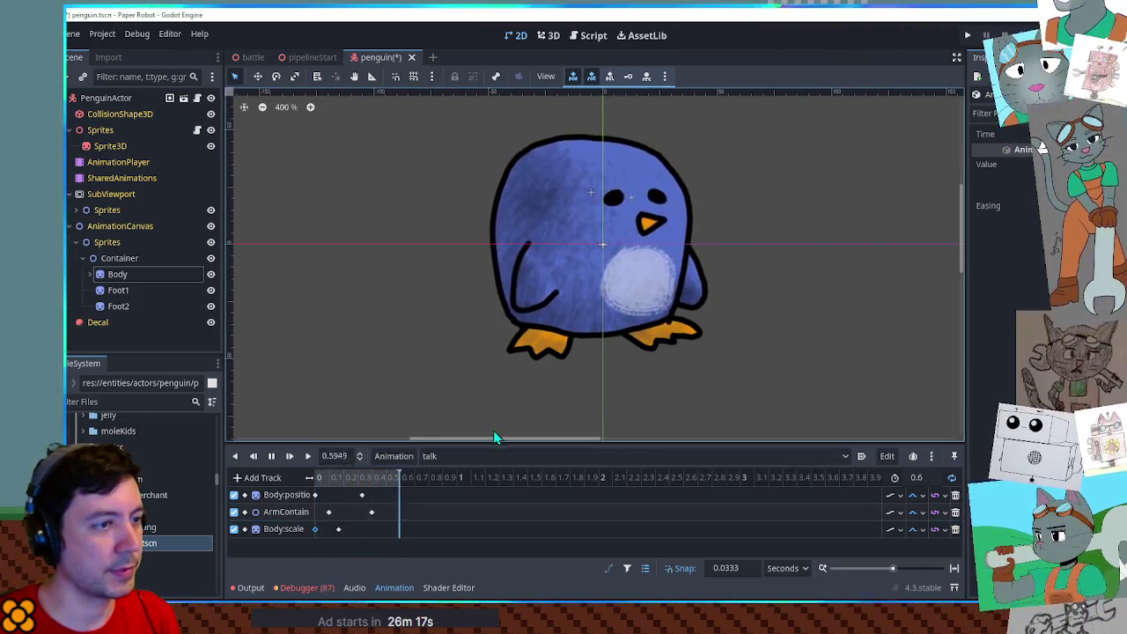
drag(339, 530, 362, 530)
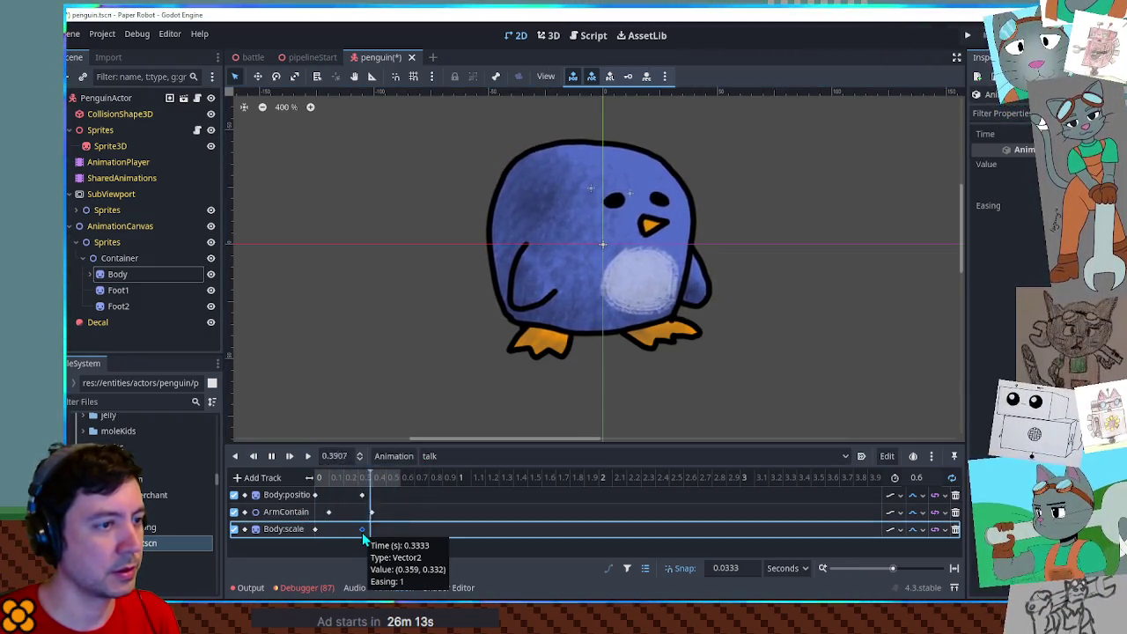
drag(362, 531, 347, 530)
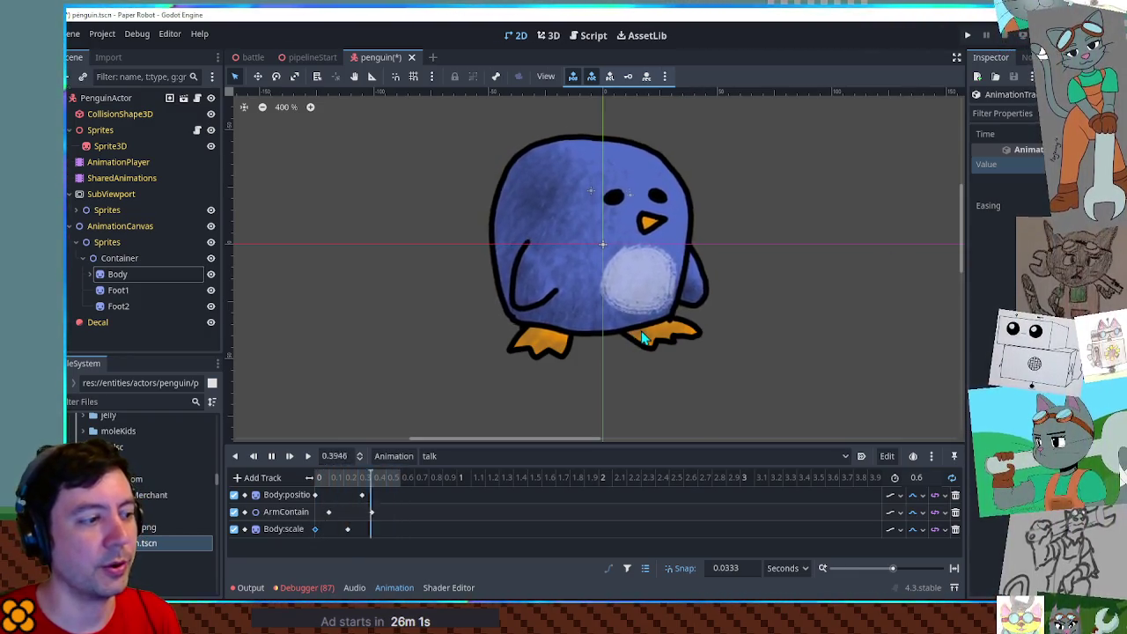
drag(348, 529, 336, 532)
Set the talk length to 0.4 s and nudge the second Body:position key earlier.
click(920, 477)
text(0.4)
key(Return)
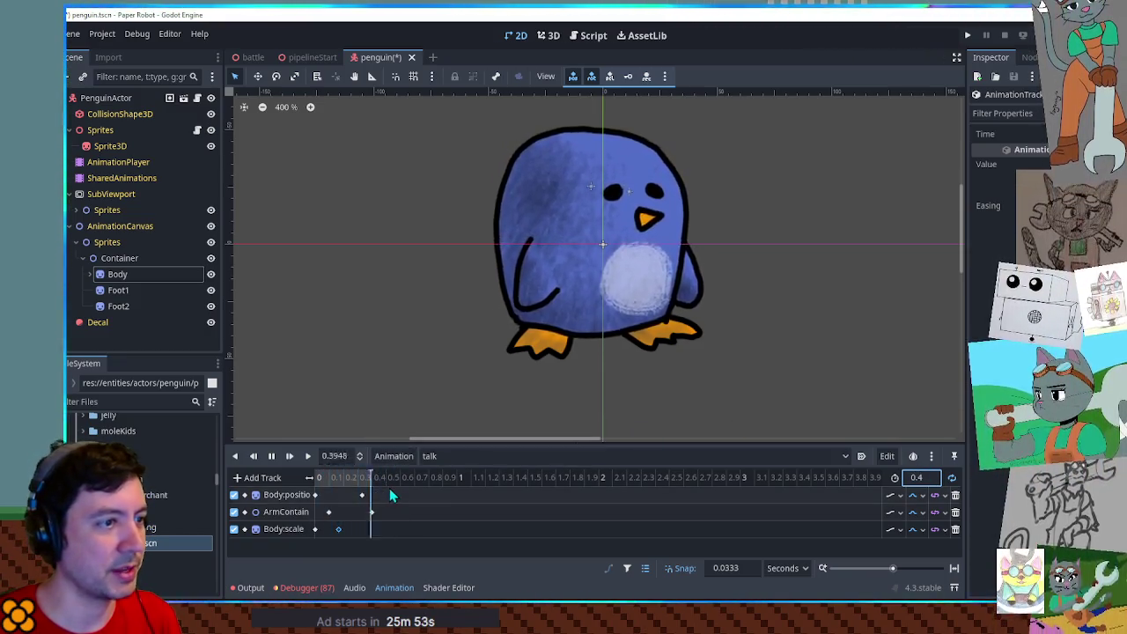
drag(361, 496, 361, 512)
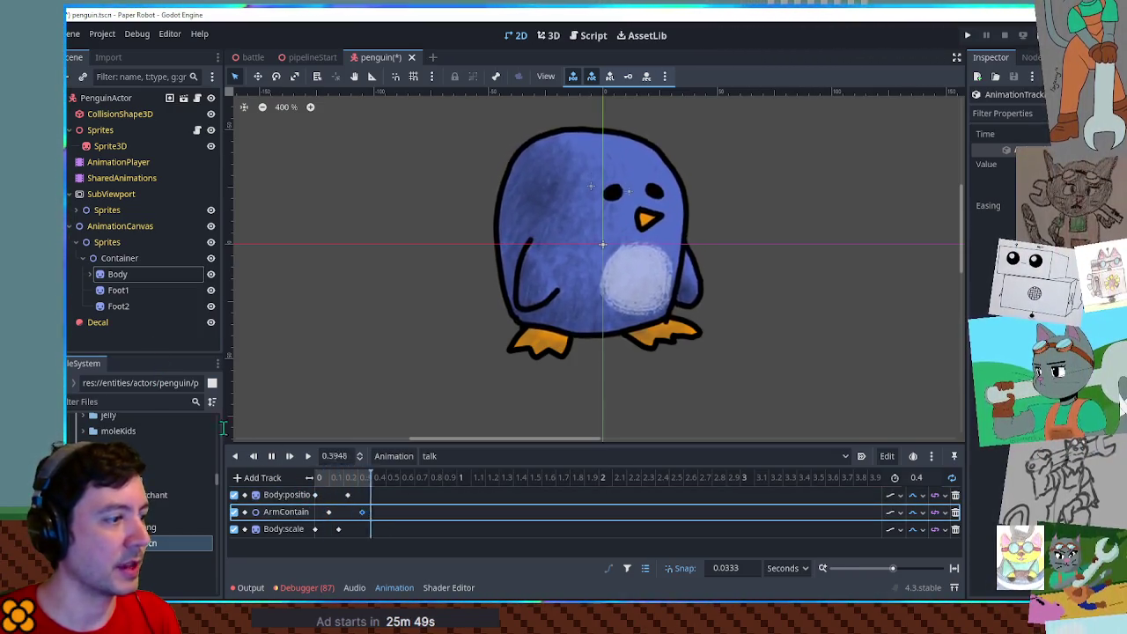
Expand ArmContainer to reveal Arm1 and Arm2 and edit the arm sprite pivot point.
click(90, 274)
click(97, 292)
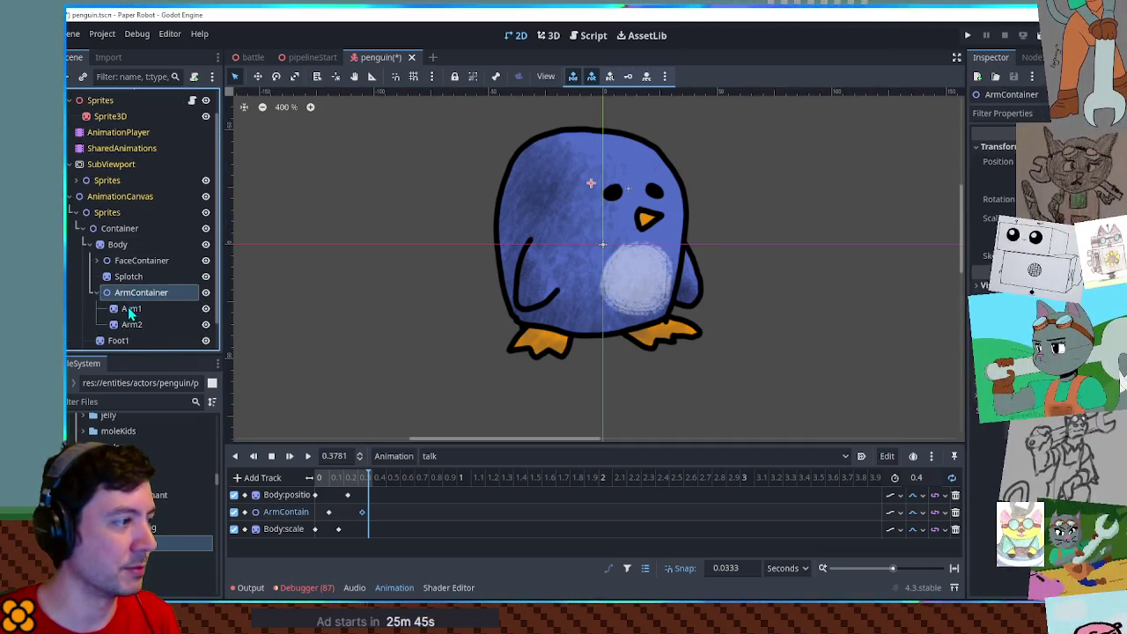
click(130, 308)
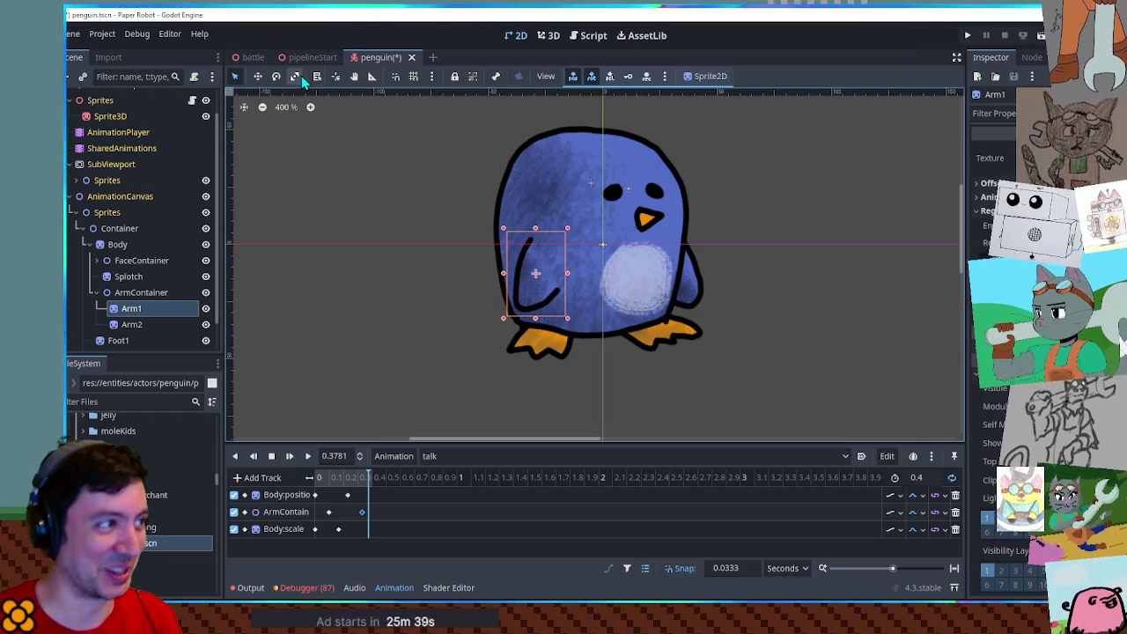
click(336, 76)
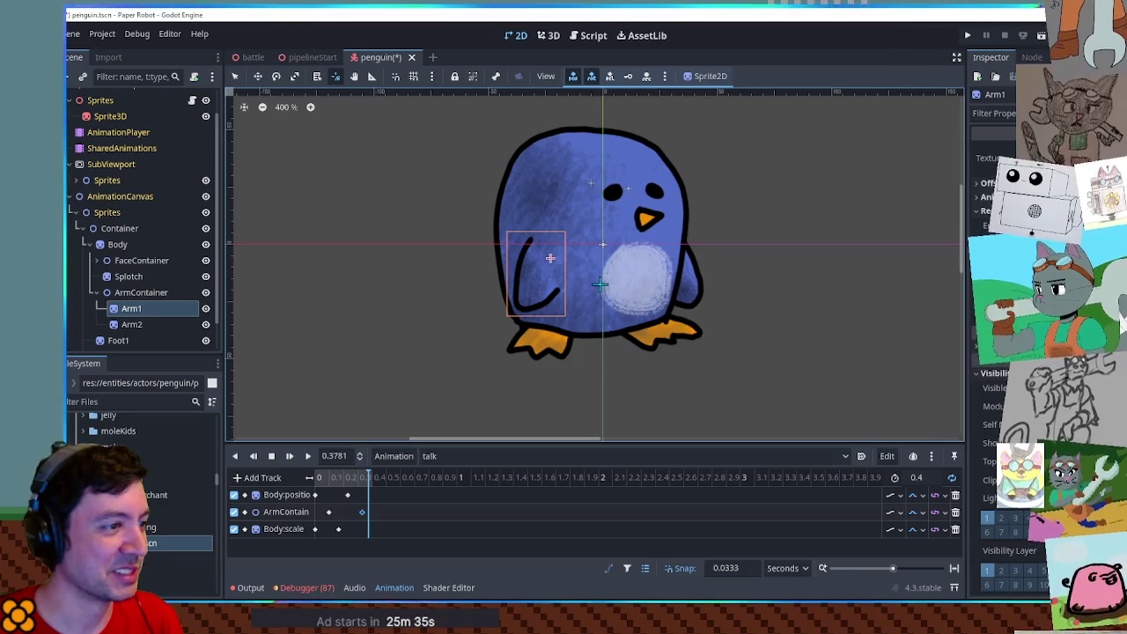
click(156, 323)
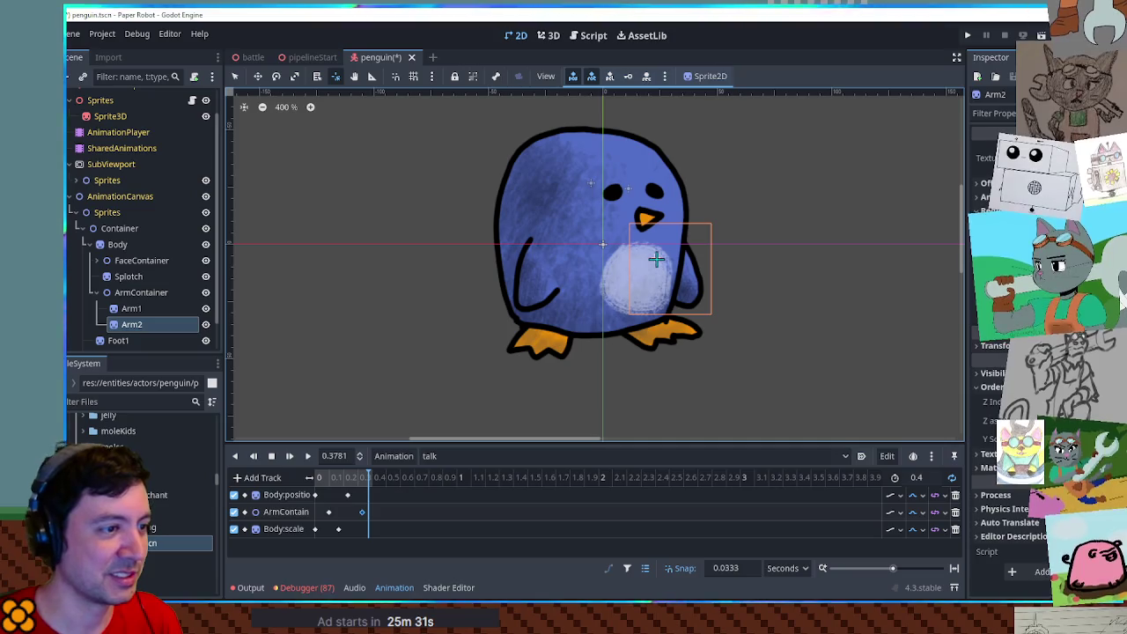
Save the penguin scene and key Arm1's rotation into the talk animation.
key(ctrl+s)
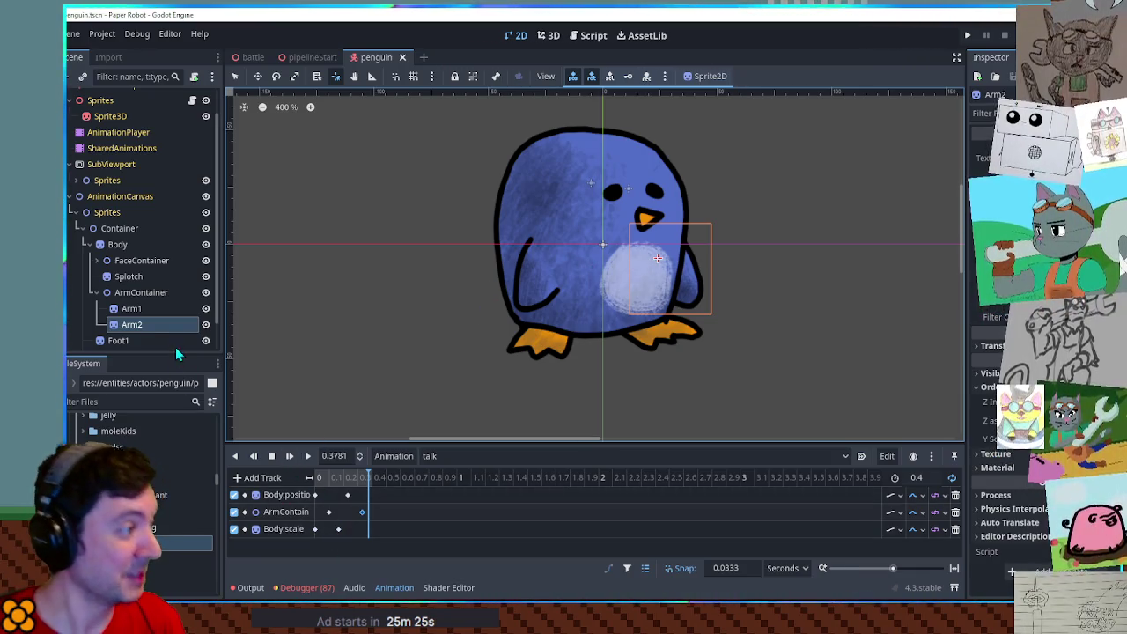
click(132, 309)
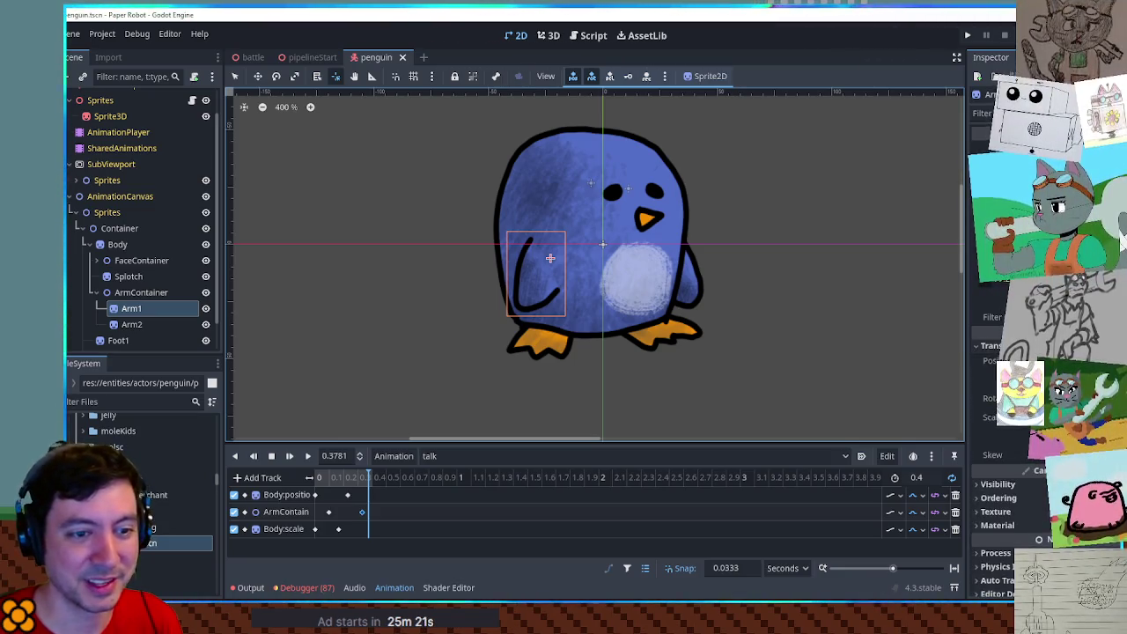
click(1115, 398)
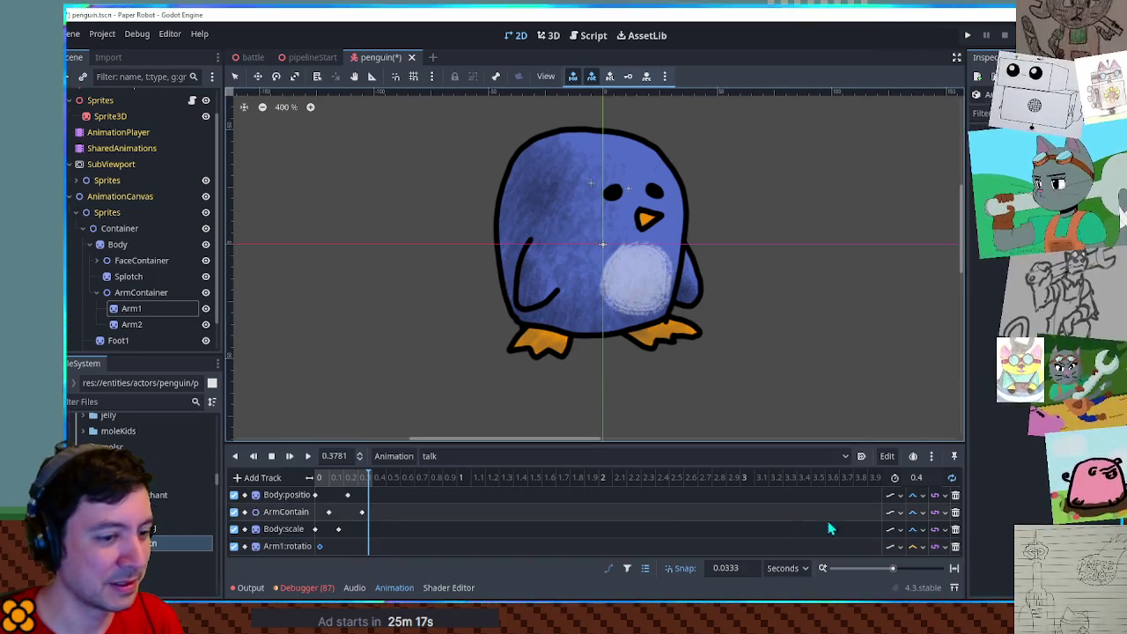
Select Arm2 and add an Arm2 rotation track to the talk animation.
click(913, 546)
click(924, 585)
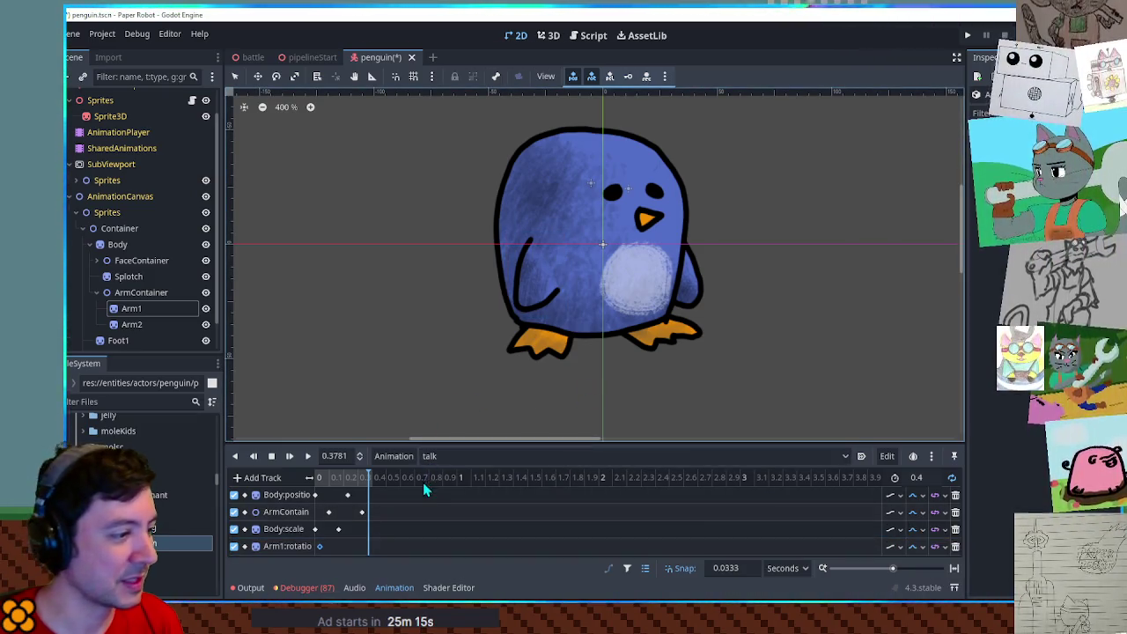
scroll(422, 483, down, 3)
click(147, 340)
key(Up)
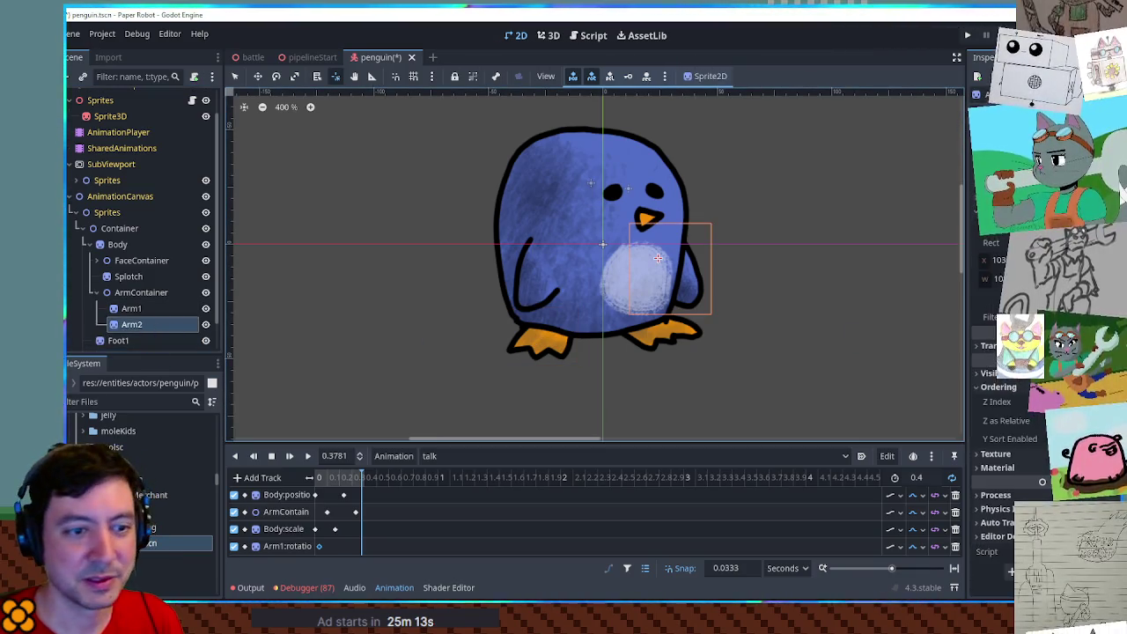
click(986, 345)
click(1117, 398)
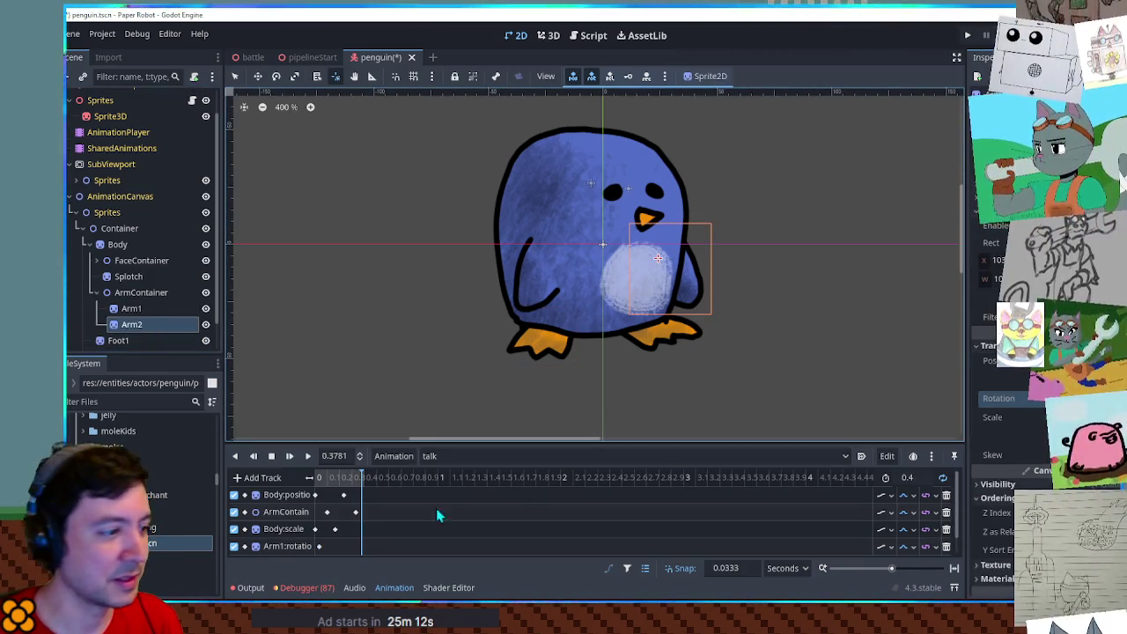
Move the Arm2 rotation key to 0 and duplicate the arm rotation keys at 0.2 s.
scroll(364, 523, down, 2)
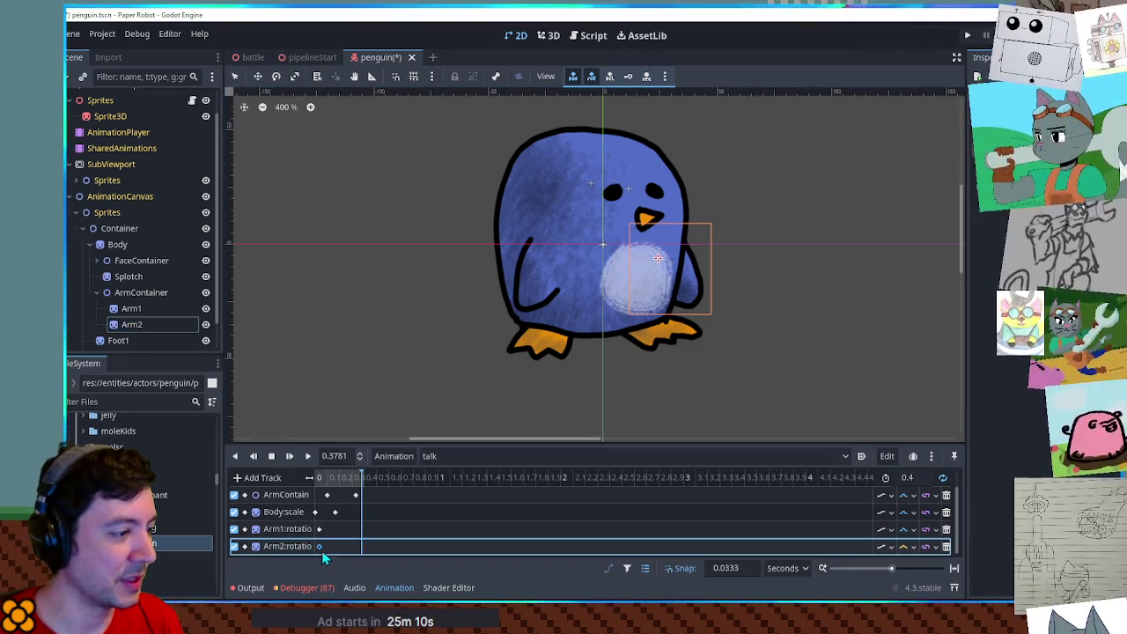
right_click(322, 551)
click(344, 514)
drag(348, 539, 312, 556)
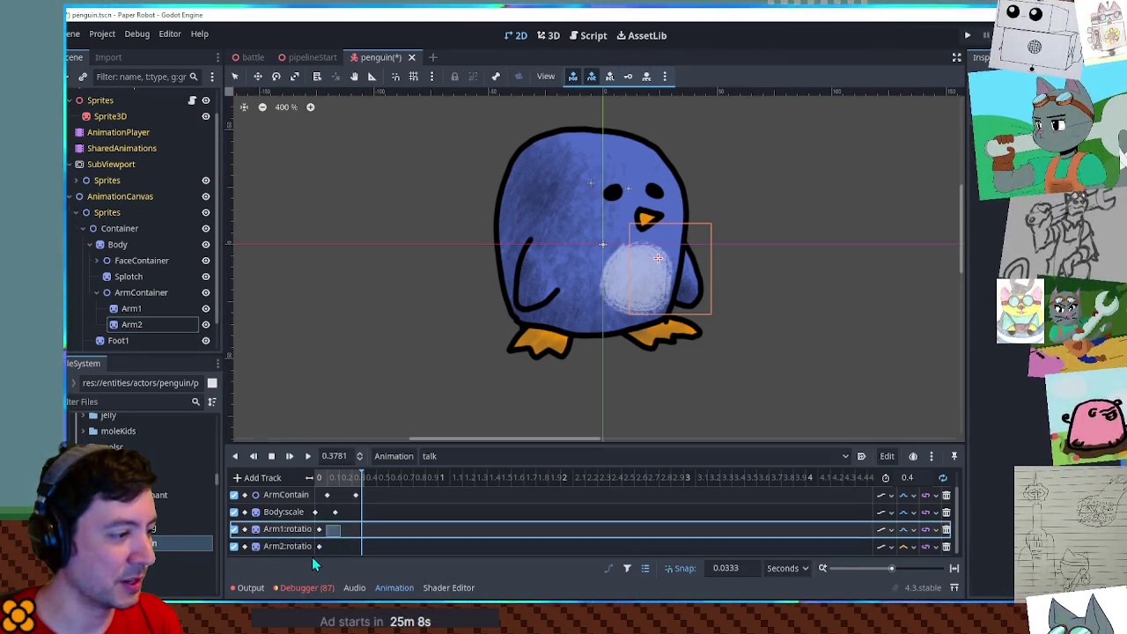
click(341, 482)
key(ctrl+d)
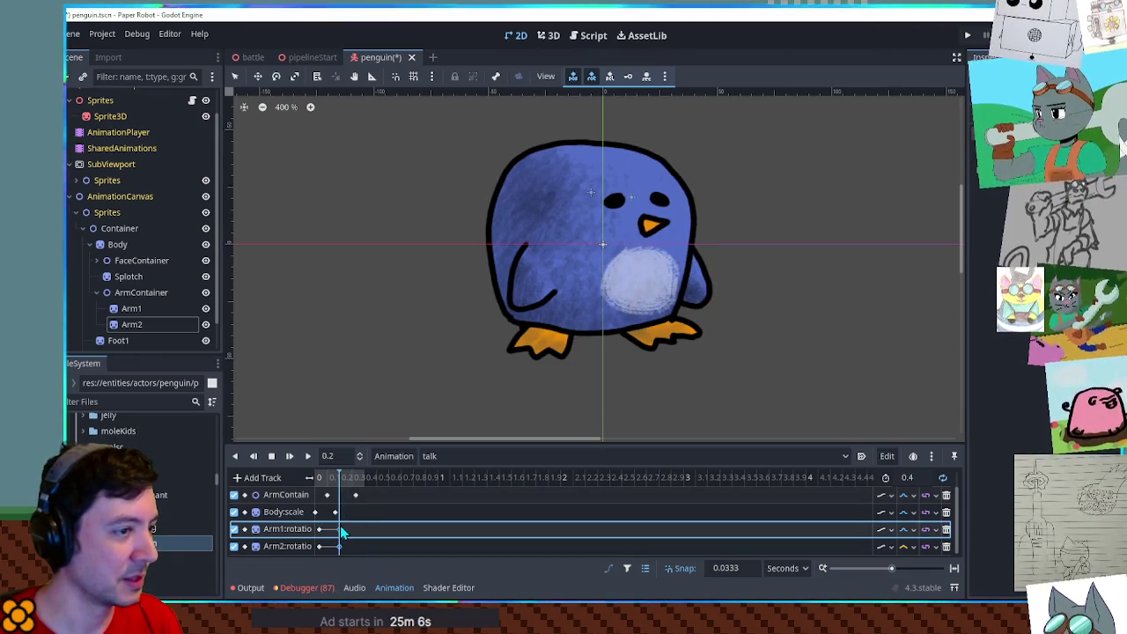
Give Arm2's rotation Linear Angle interpolation, preview the arms, and select Arm1.
click(904, 546)
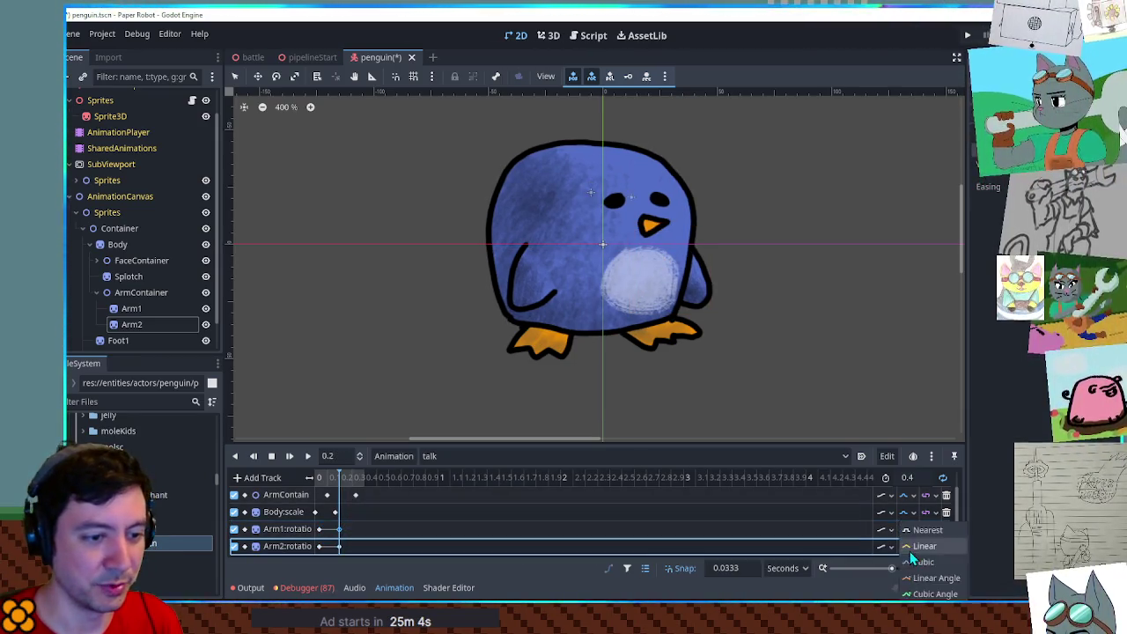
click(924, 573)
click(307, 455)
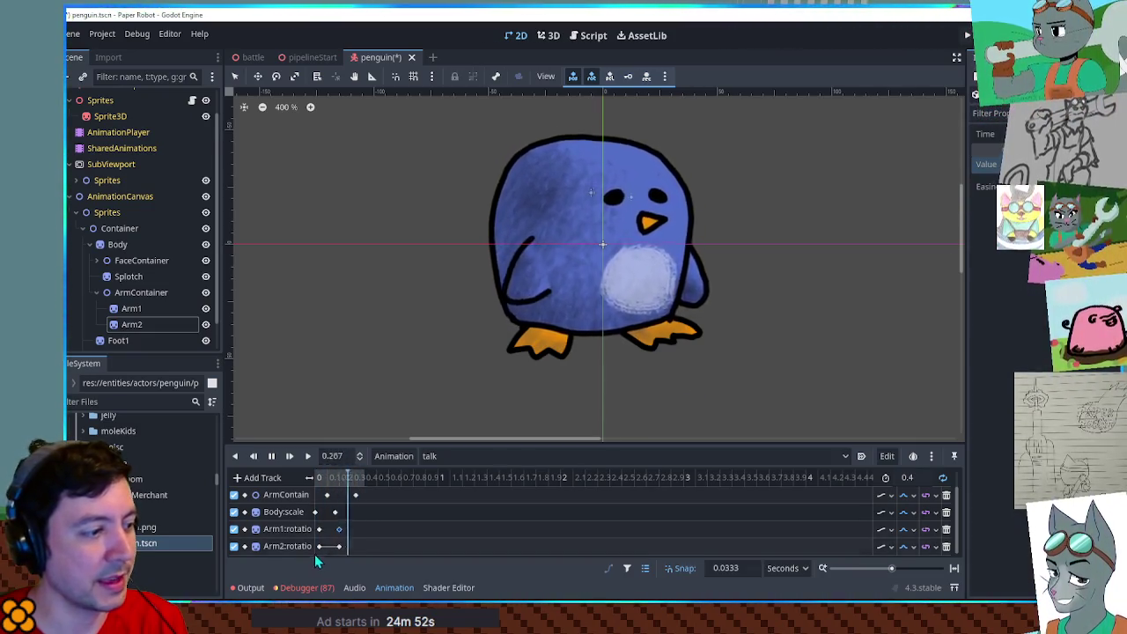
click(339, 546)
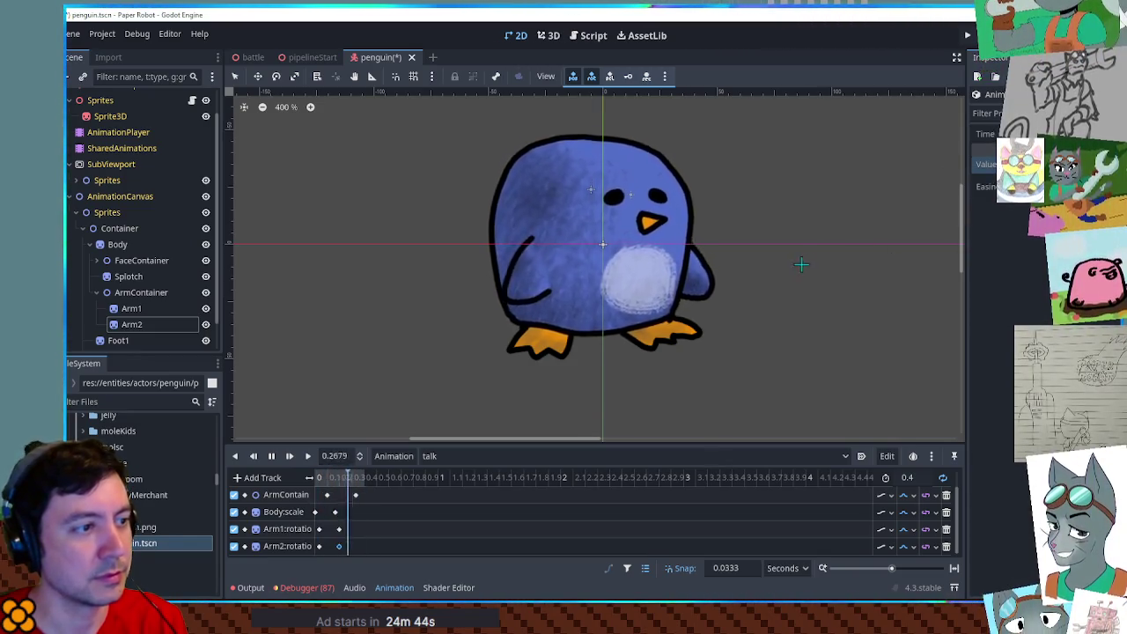
click(129, 309)
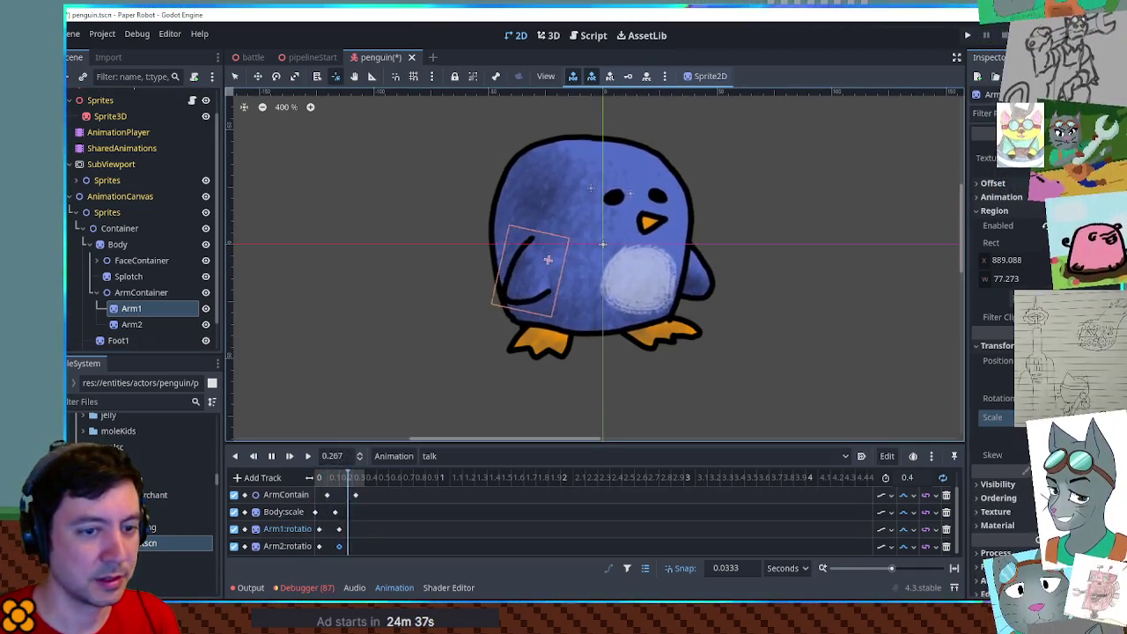
scroll(379, 537, down, 1)
Key Arm1's scale into the talk animation and replay it from the start.
click(347, 546)
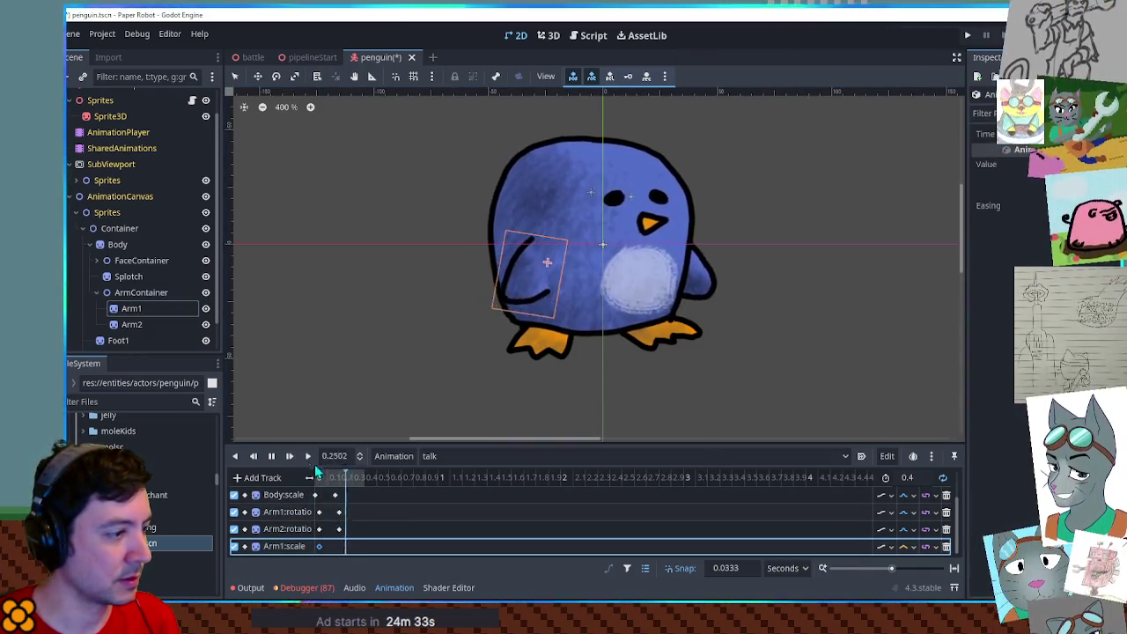
click(272, 456)
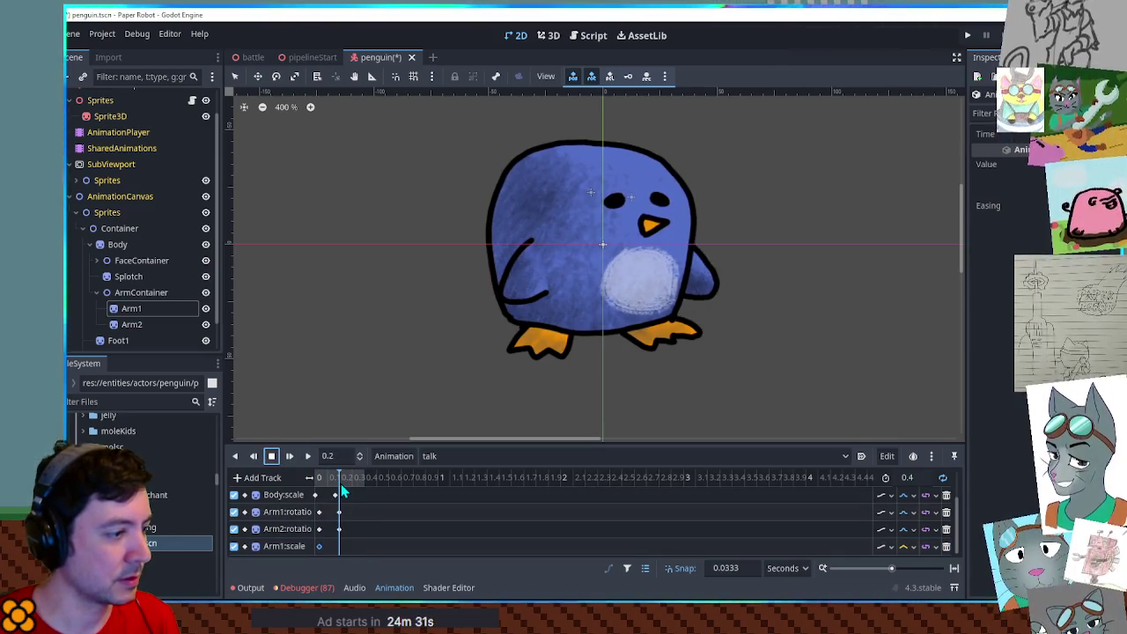
click(320, 548)
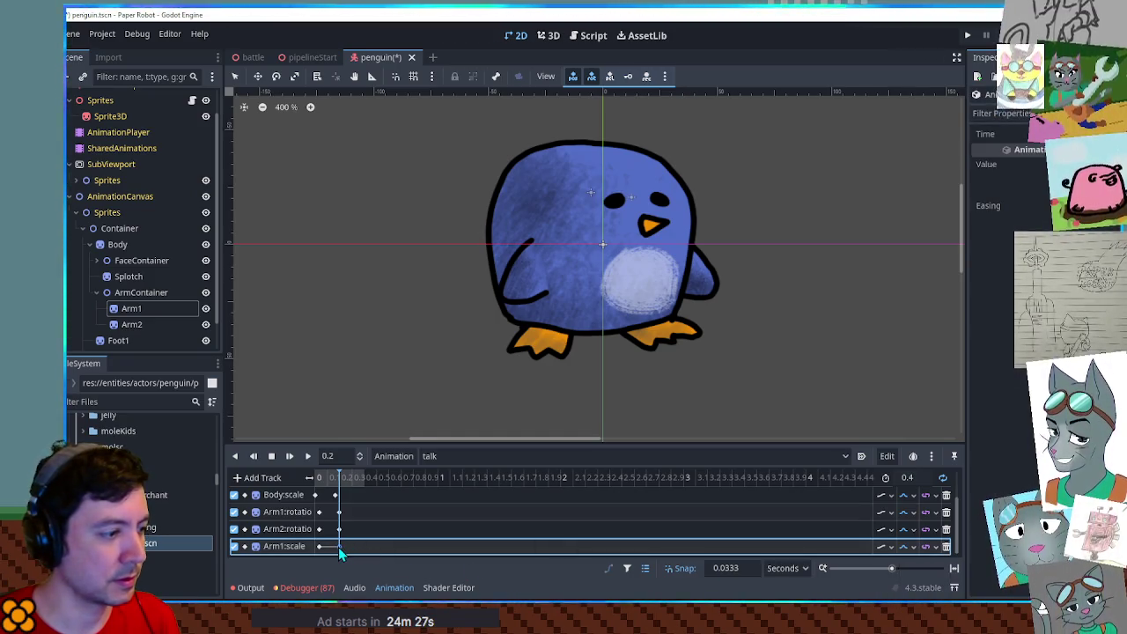
click(308, 456)
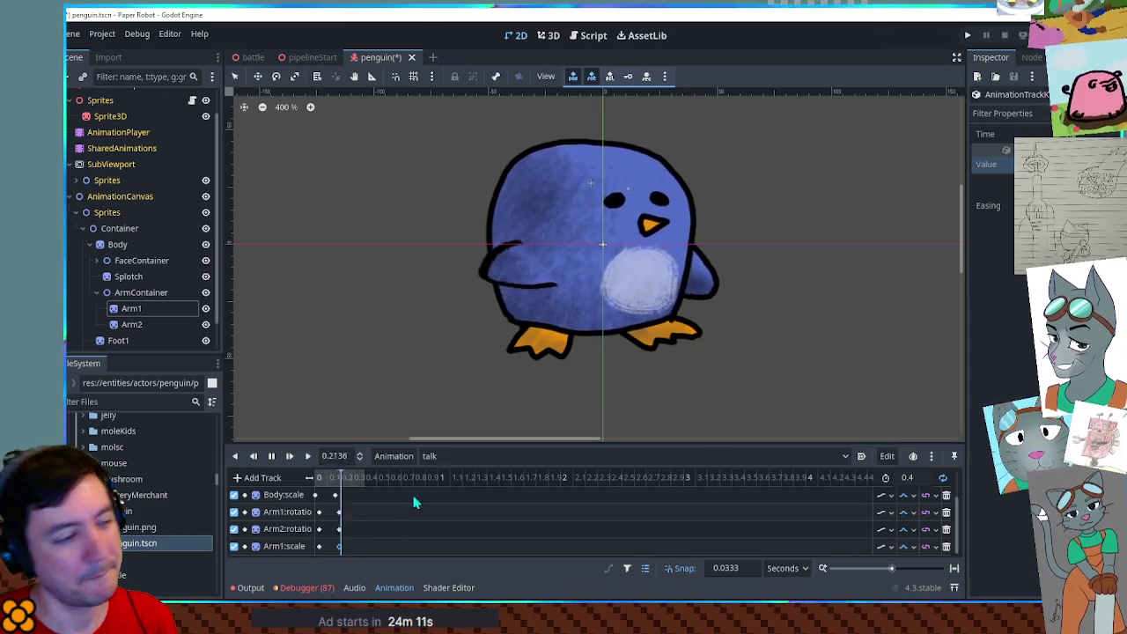
Key Arm2's scale as well and check both arms' scale keyframes.
click(132, 325)
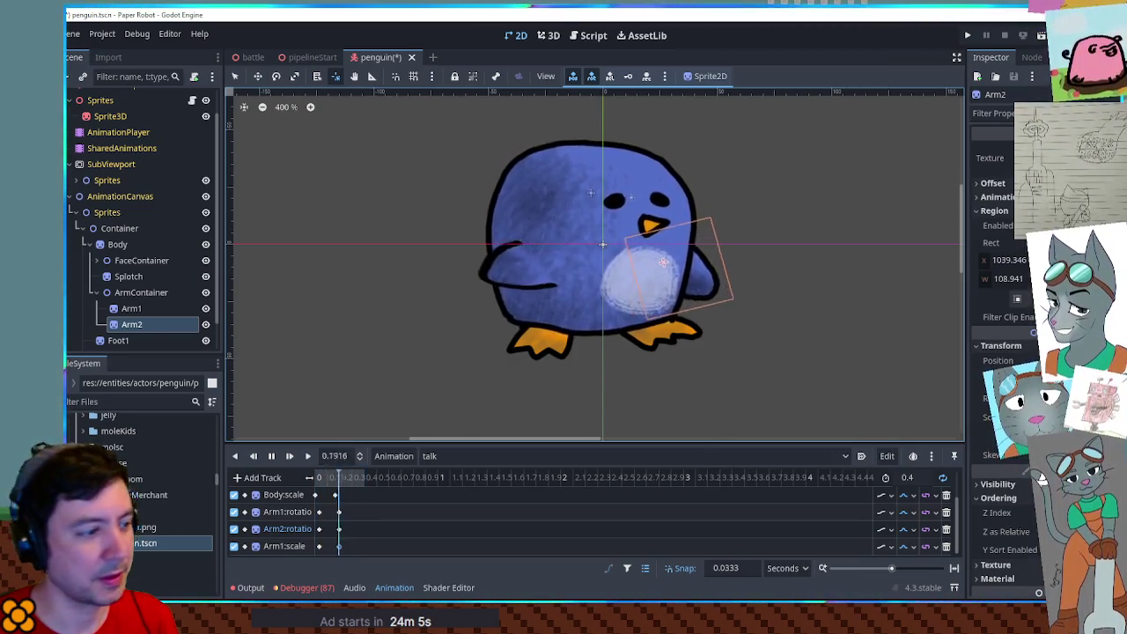
scroll(596, 520, down, 1)
click(322, 546)
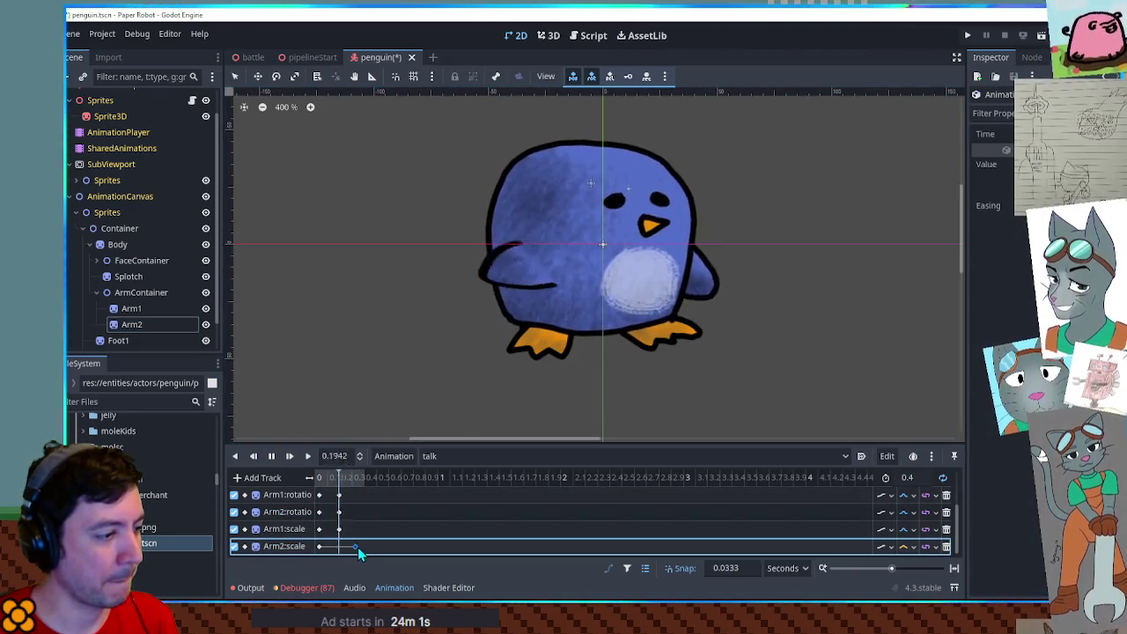
click(339, 528)
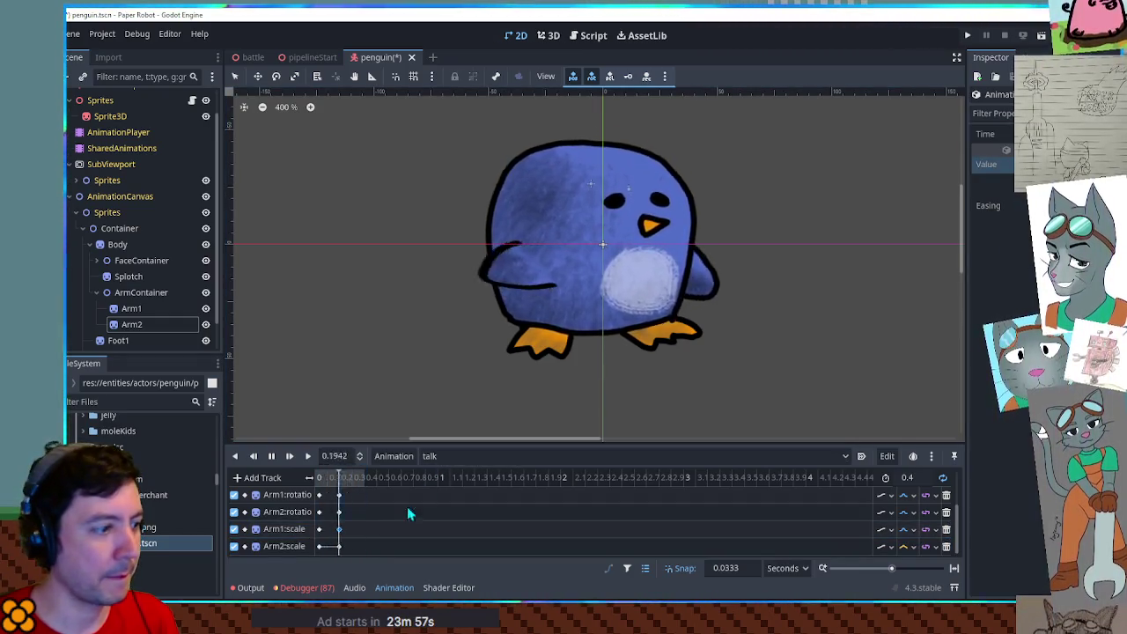
click(339, 546)
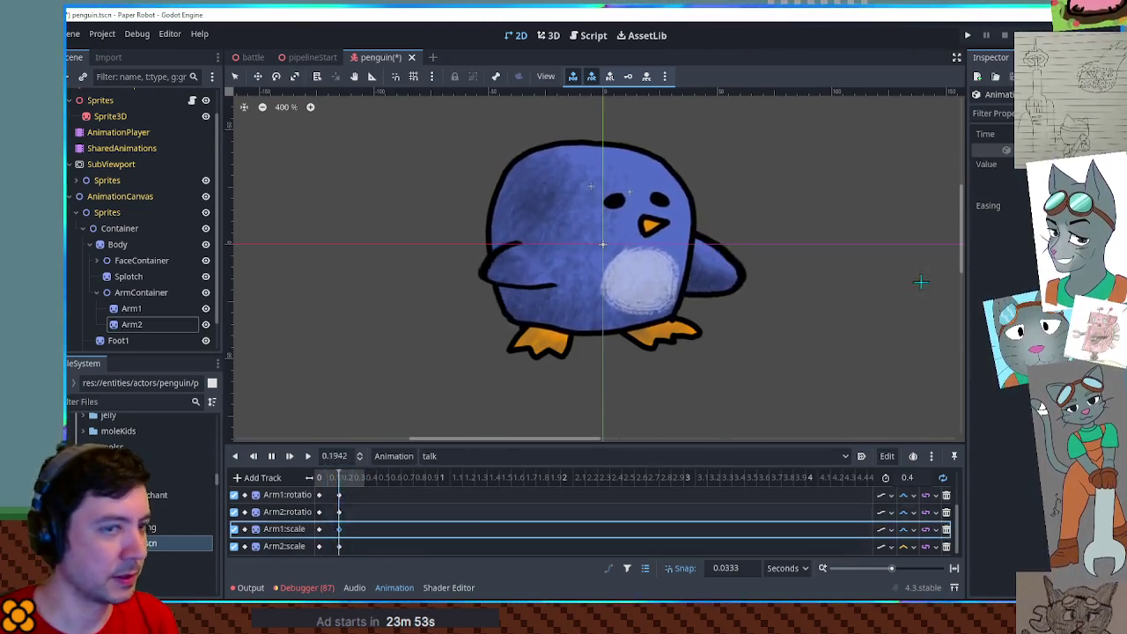
click(346, 547)
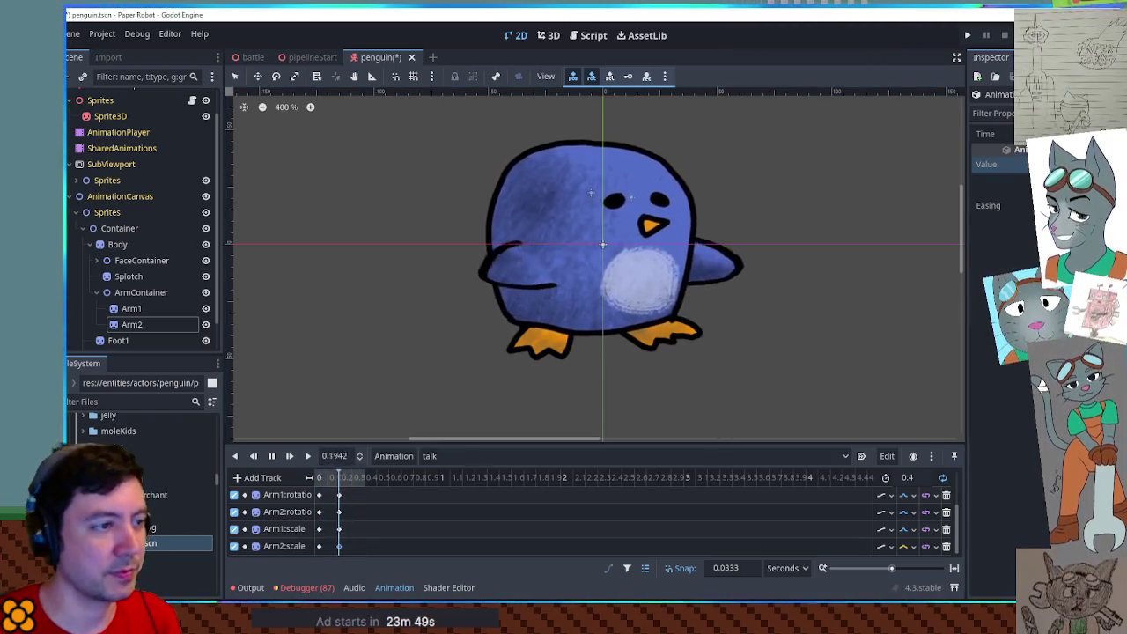
scroll(841, 288, down, 3)
scroll(854, 278, down, 1)
Save the penguin scene and scrub through the talk animation to preview the arms.
mouse_move(866, 269)
mouse_down()
mouse_move(667, 317)
mouse_move(790, 255)
mouse_up()
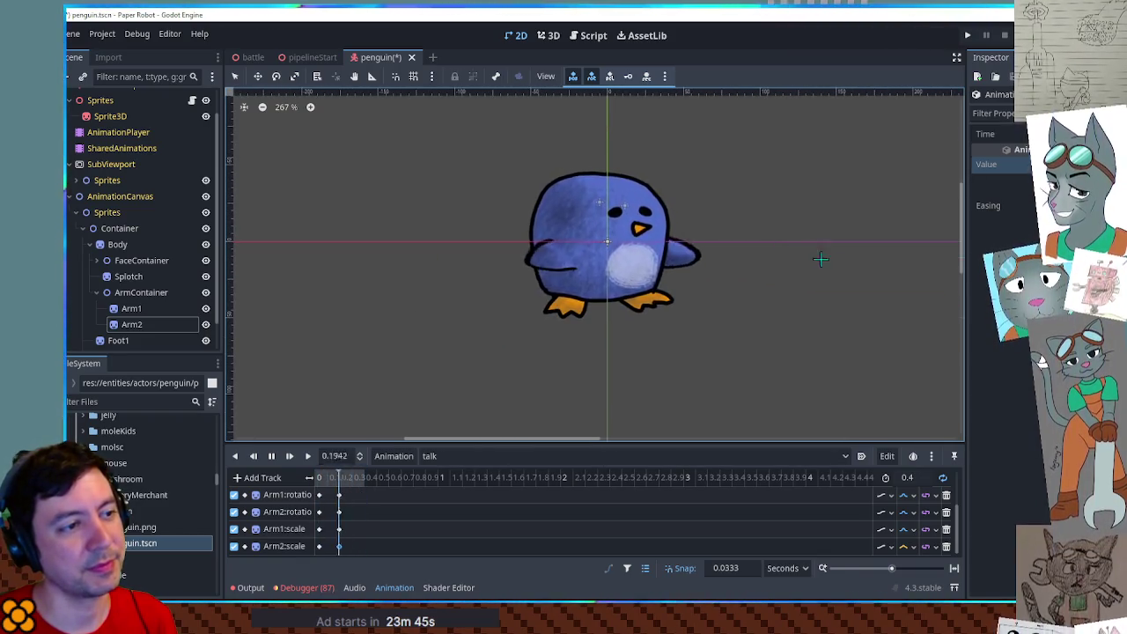
click(270, 454)
key(ctrl+s)
click(320, 478)
mouse_move(319, 480)
mouse_down()
mouse_move(349, 495)
mouse_move(297, 496)
mouse_move(365, 490)
mouse_move(305, 495)
mouse_up()
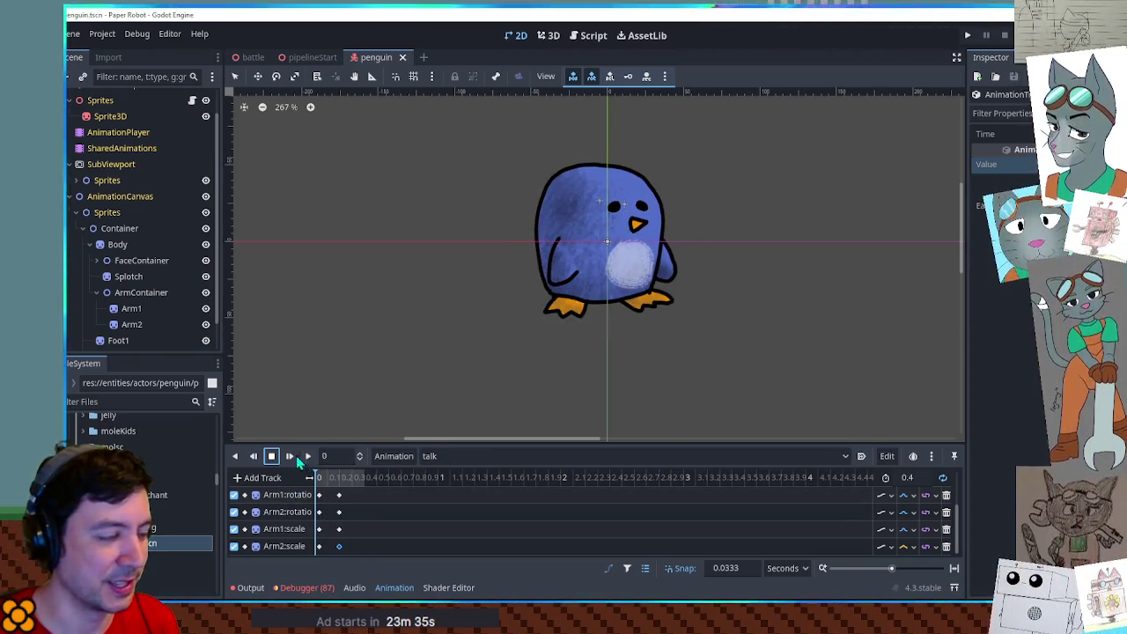
click(274, 457)
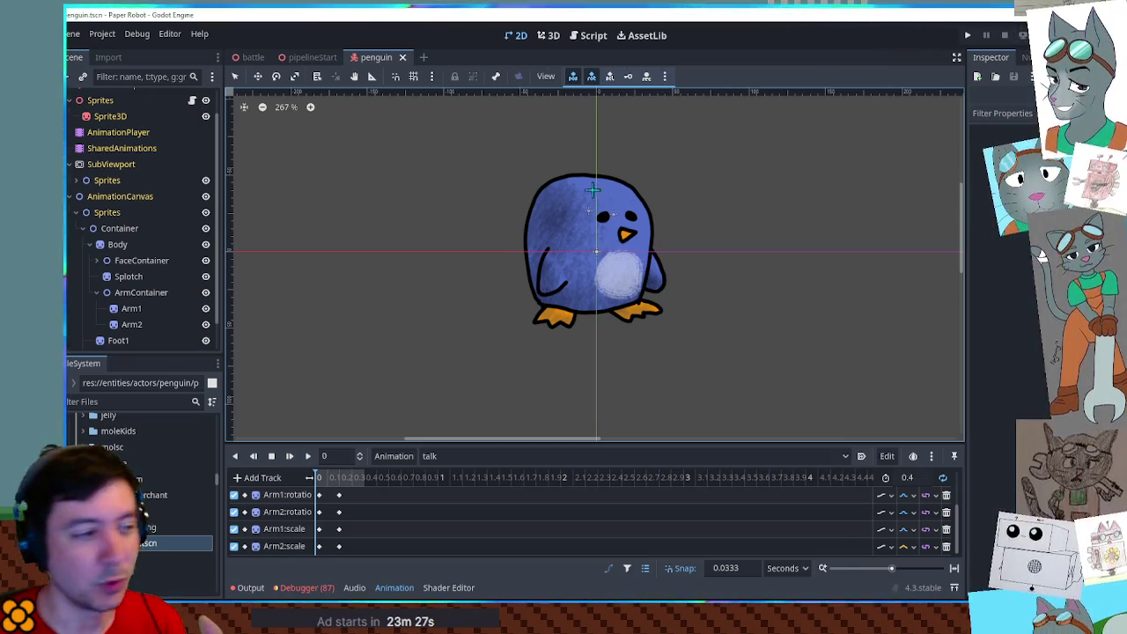
Switch the animation editor to the RESET animation.
click(439, 455)
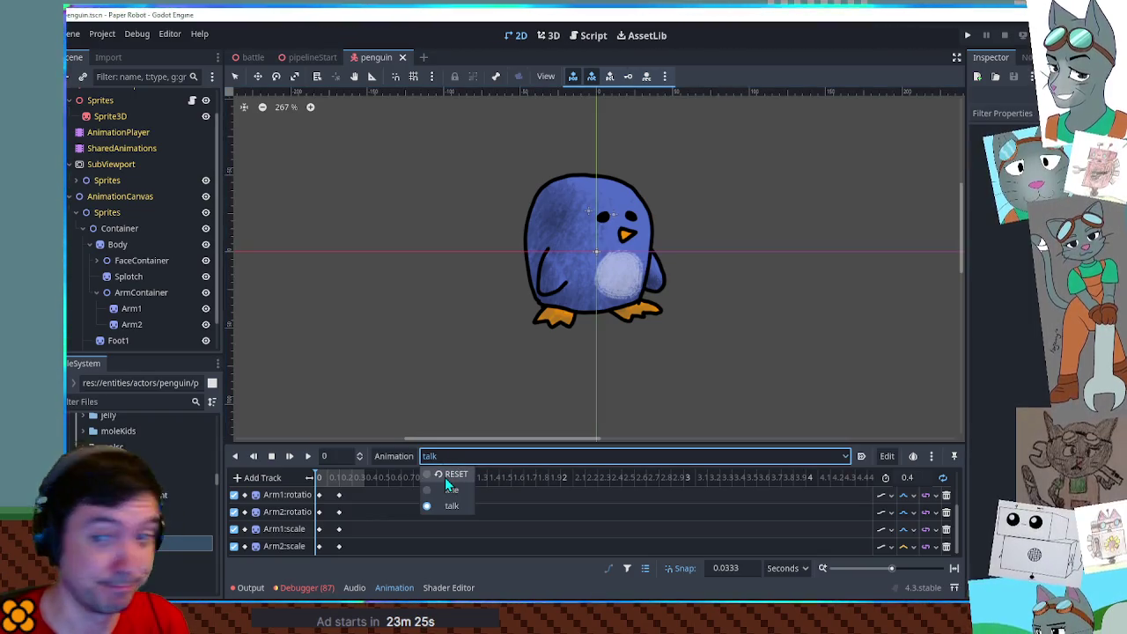
click(444, 477)
click(445, 456)
Create a 'walk' animation and key the Body tilted about 17 degrees at its start.
click(396, 463)
click(399, 478)
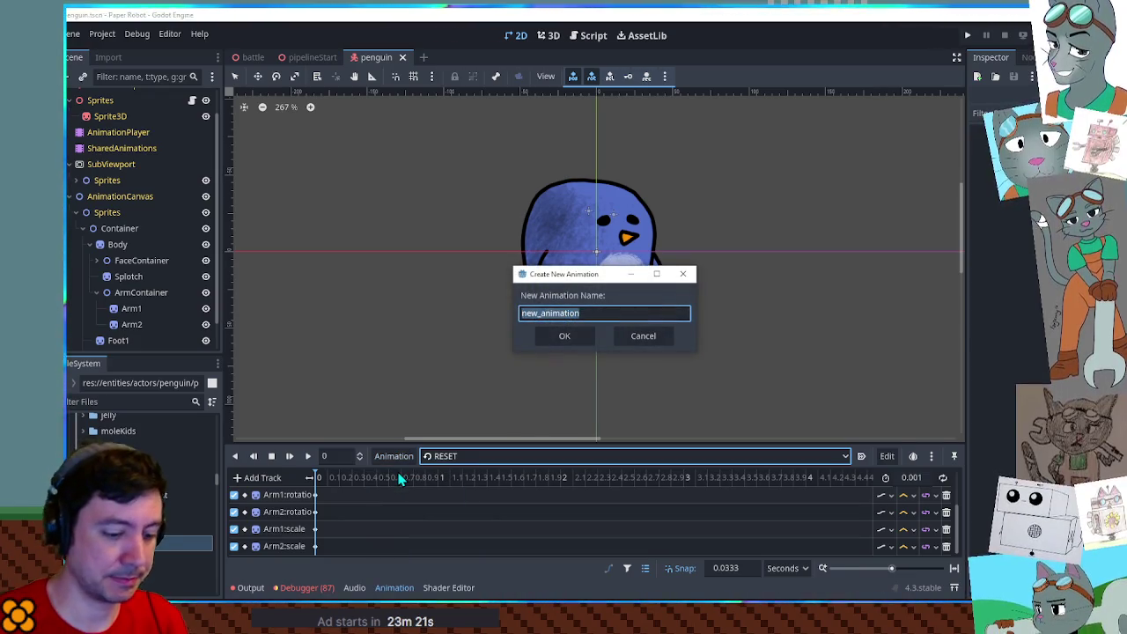
key(Return)
scroll(689, 226, up, 2)
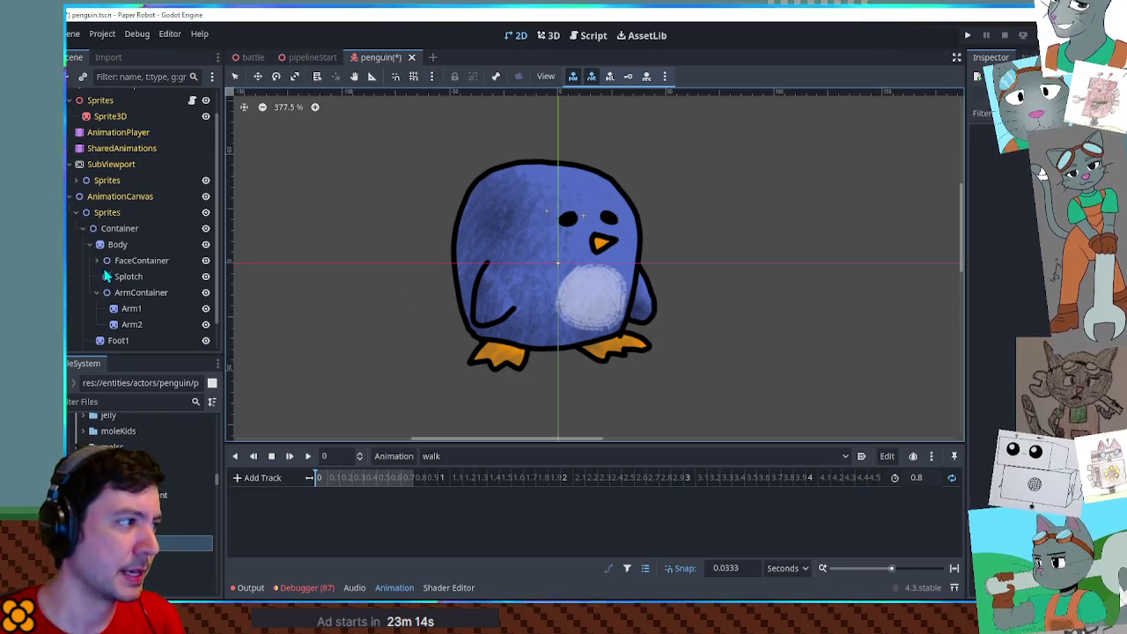
click(117, 244)
key(e)
mouse_move(734, 261)
mouse_down()
mouse_move(695, 219)
mouse_move(732, 334)
mouse_move(675, 211)
mouse_move(724, 308)
mouse_move(679, 224)
mouse_move(692, 221)
mouse_move(755, 307)
mouse_move(740, 231)
mouse_up()
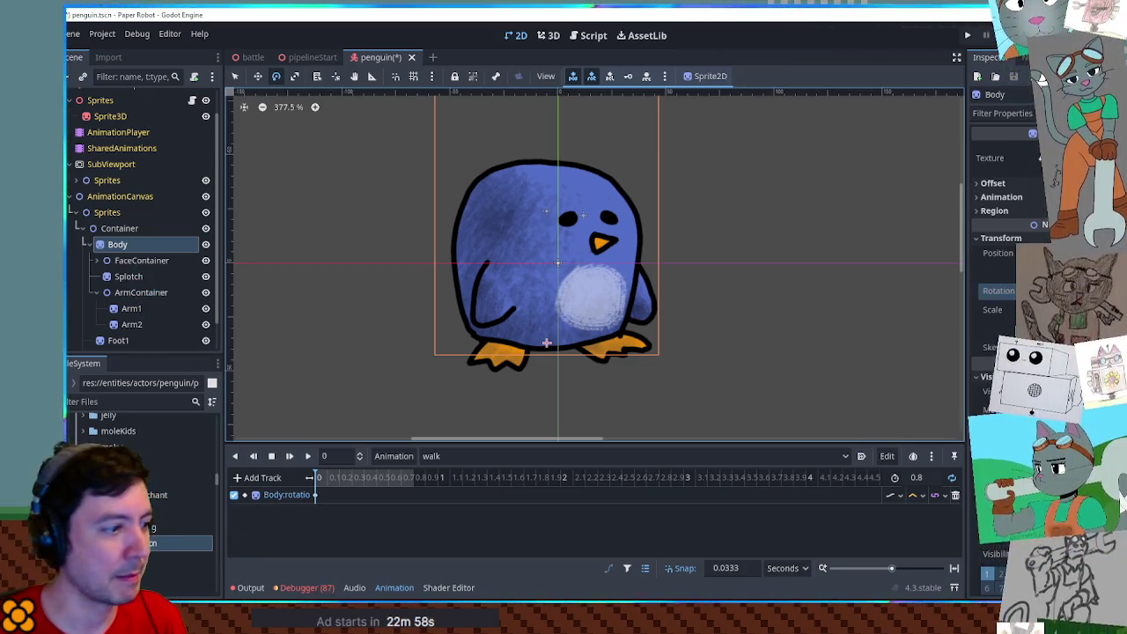
right_click(360, 494)
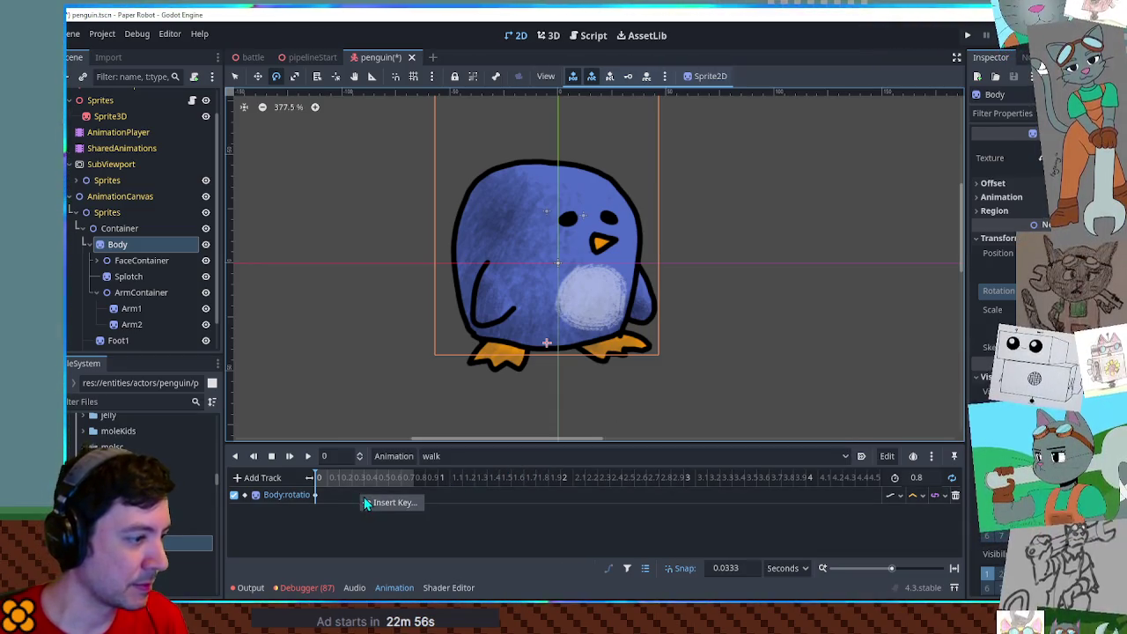
Insert a second Body rotation key, set snap to 0.1 and walk length to 0.4 s.
click(370, 500)
click(318, 496)
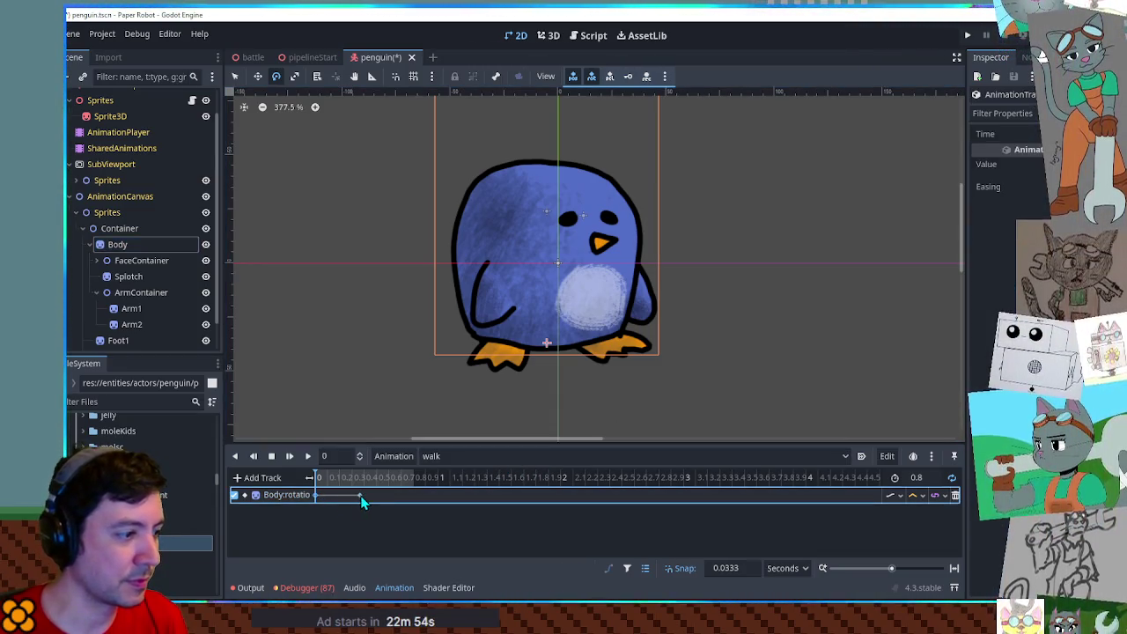
click(749, 568)
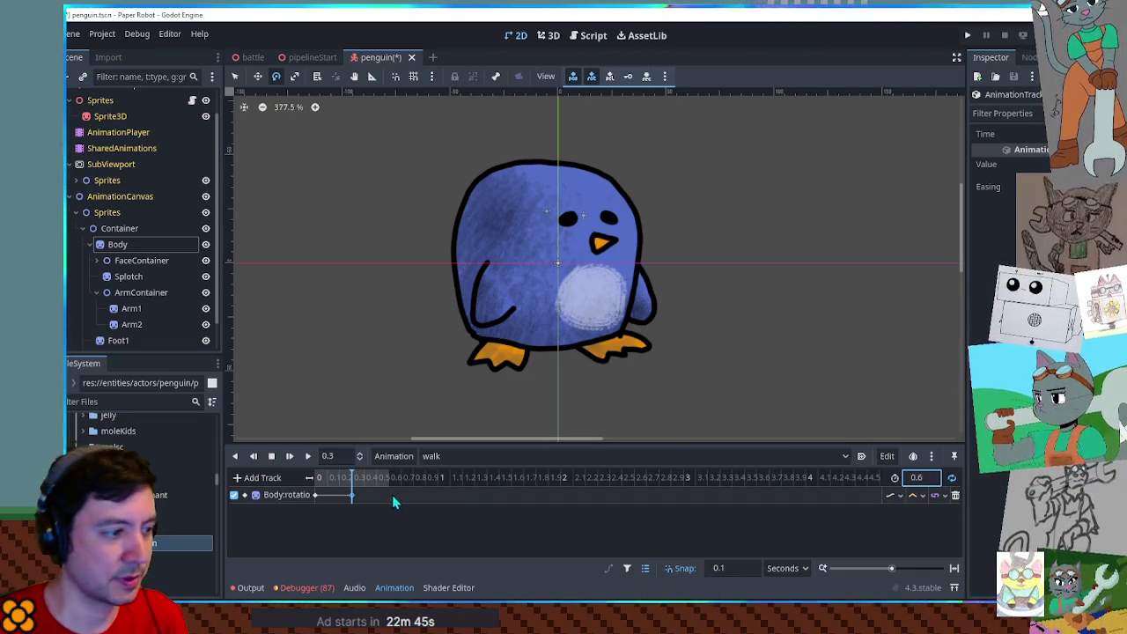
click(929, 478)
text(0.4)
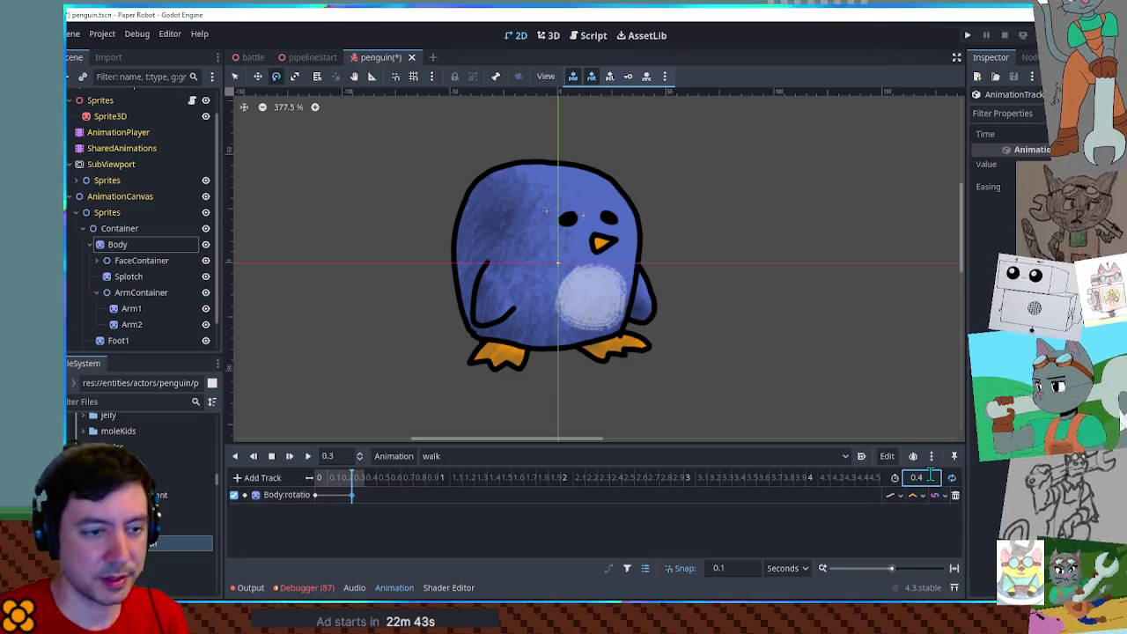
click(350, 503)
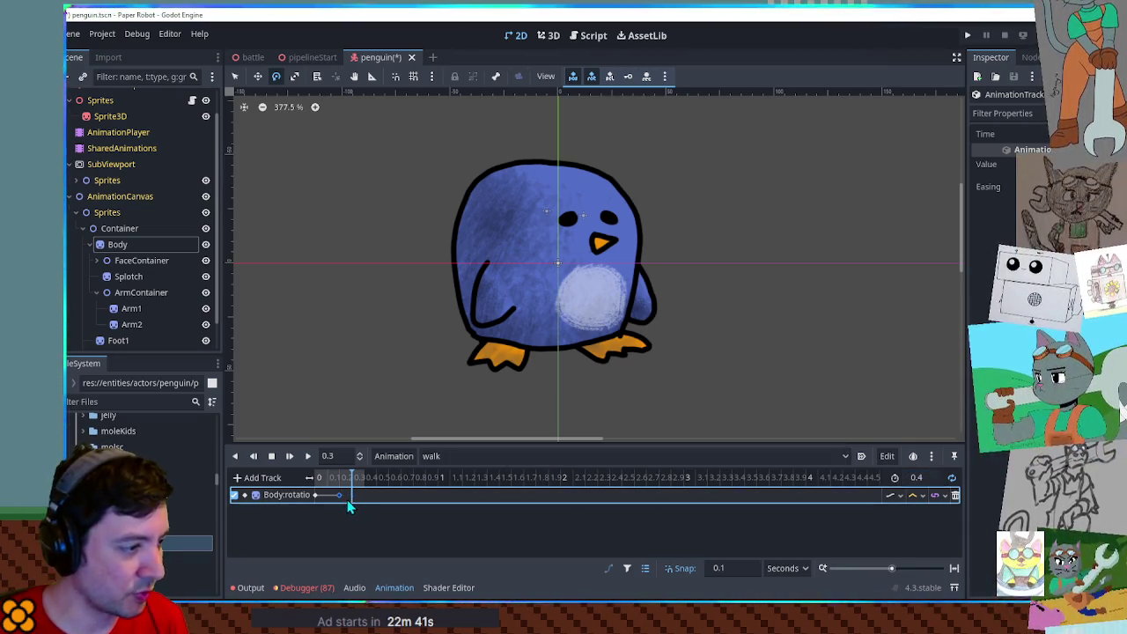
Play the walk and change the Body rotation track's interpolation mode.
click(310, 456)
click(913, 495)
click(929, 552)
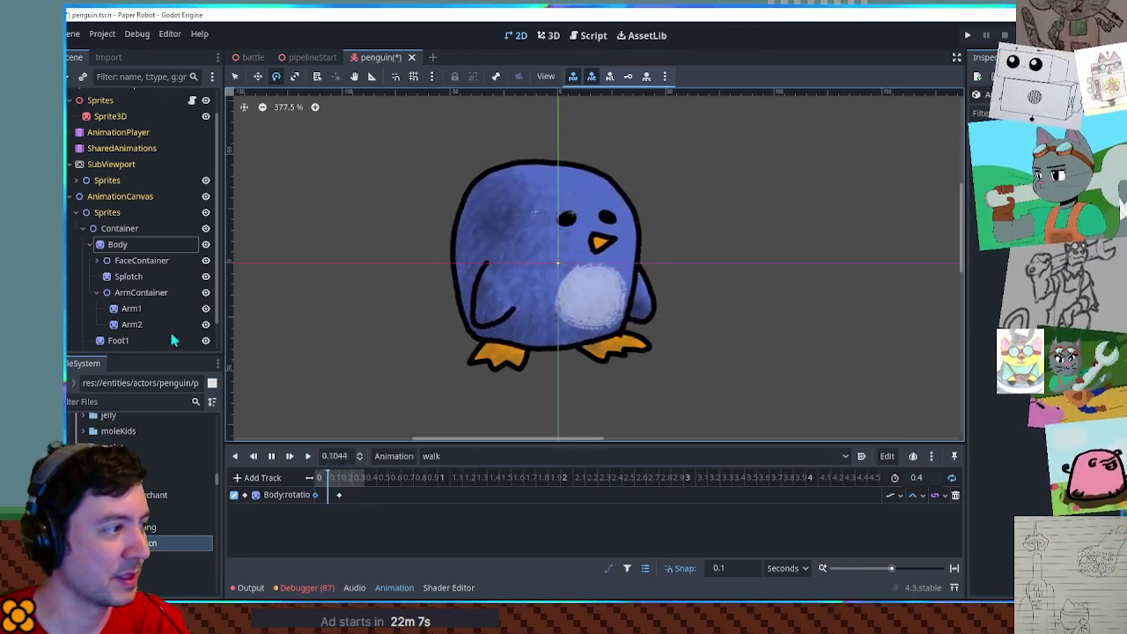
Key Arm1's rotation and scale into the walk animation and select both keys.
click(150, 313)
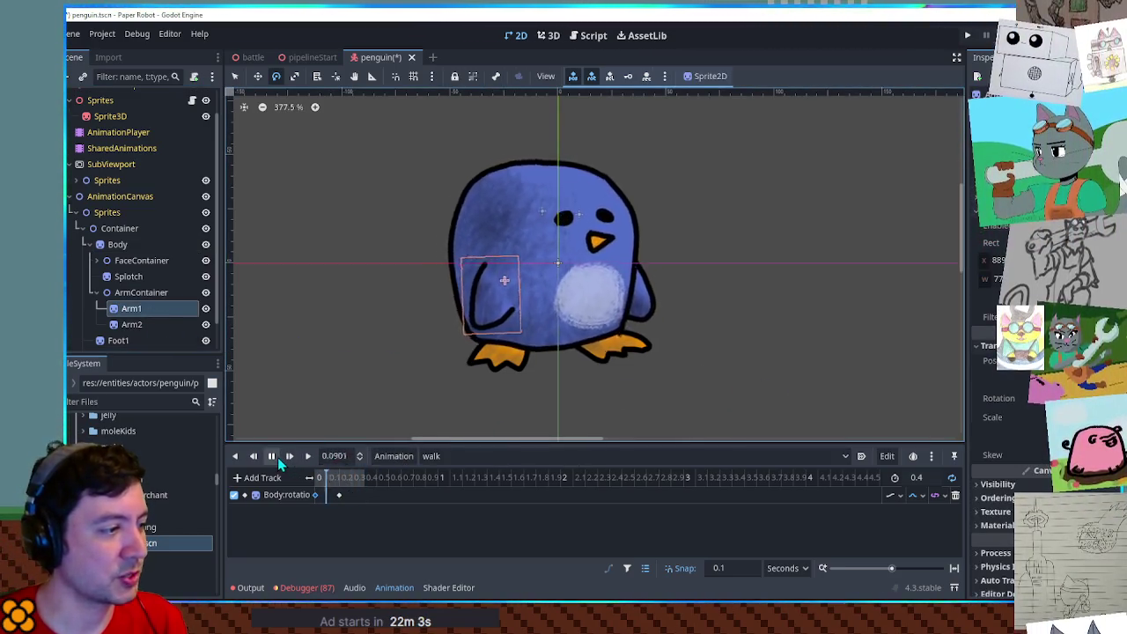
click(1114, 398)
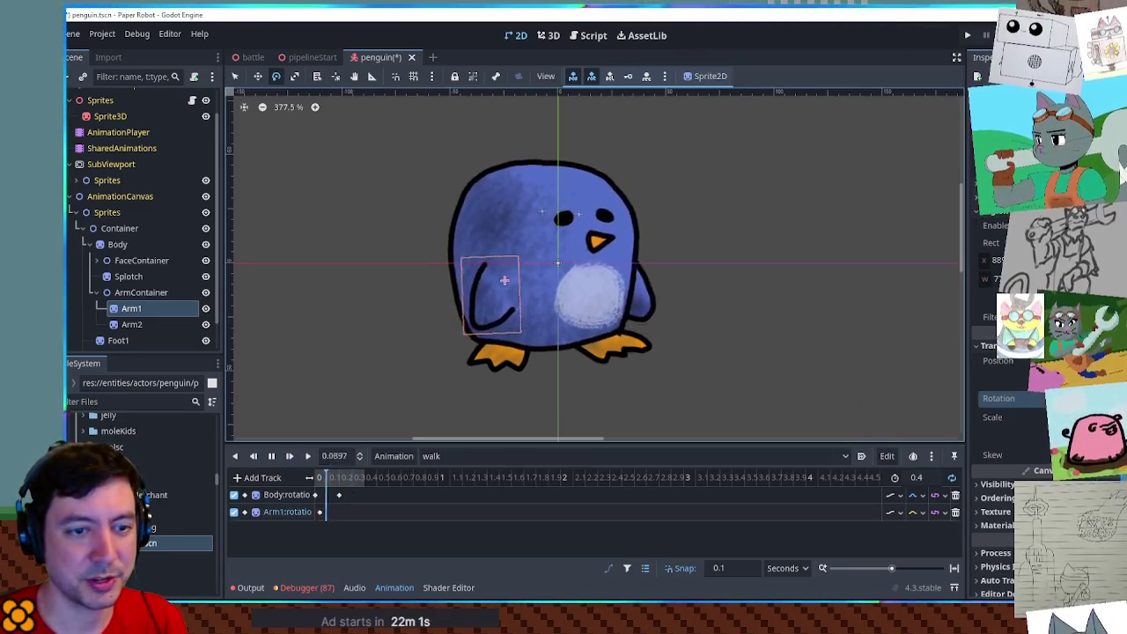
click(1114, 416)
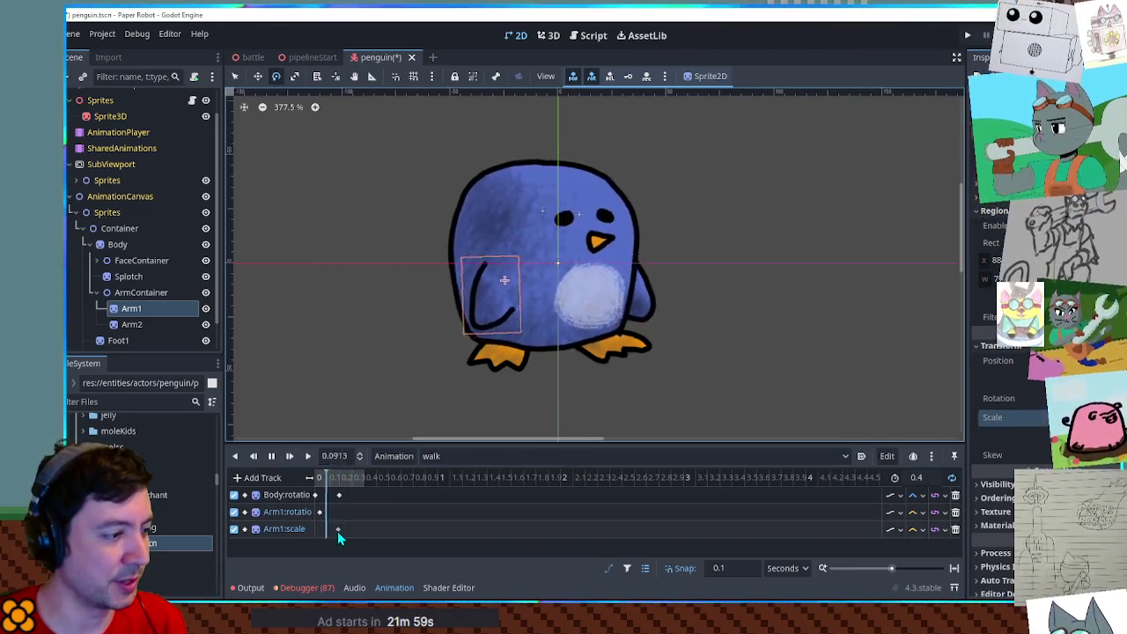
click(331, 511)
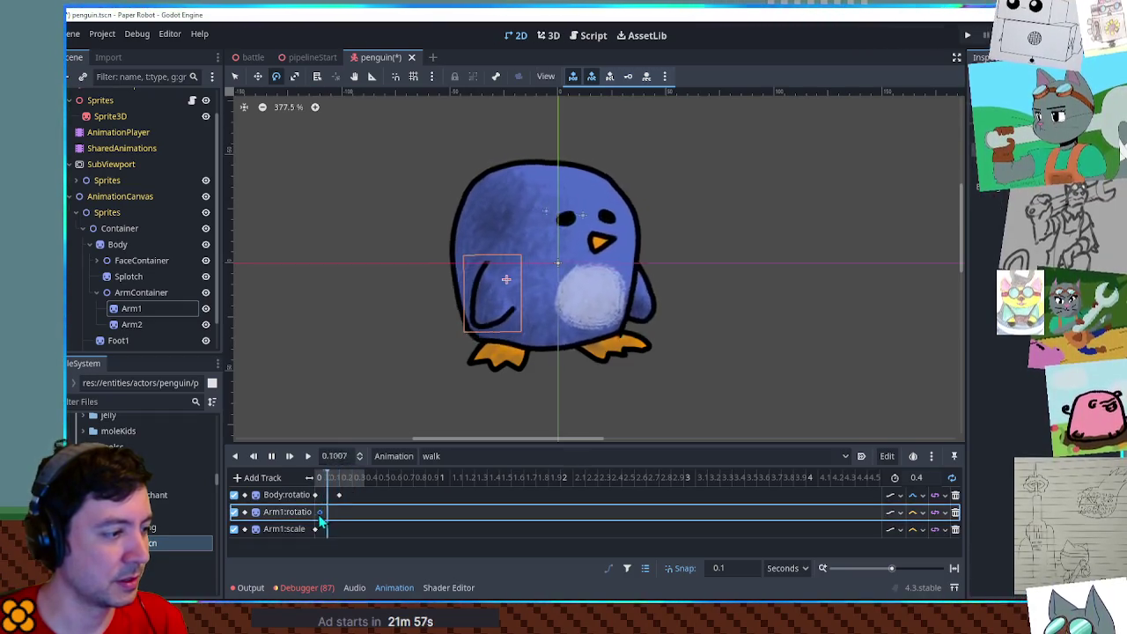
click(272, 455)
drag(334, 503, 315, 546)
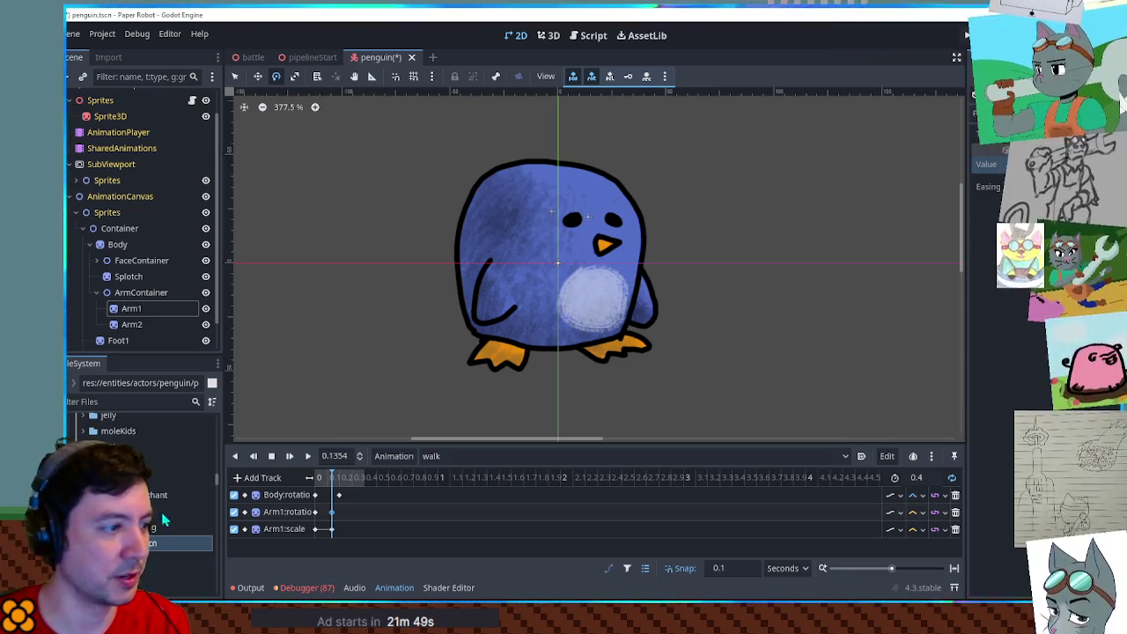
Scrub the walk start, check the Arm1:scale interpolation options, and play the walk.
drag(331, 478, 309, 484)
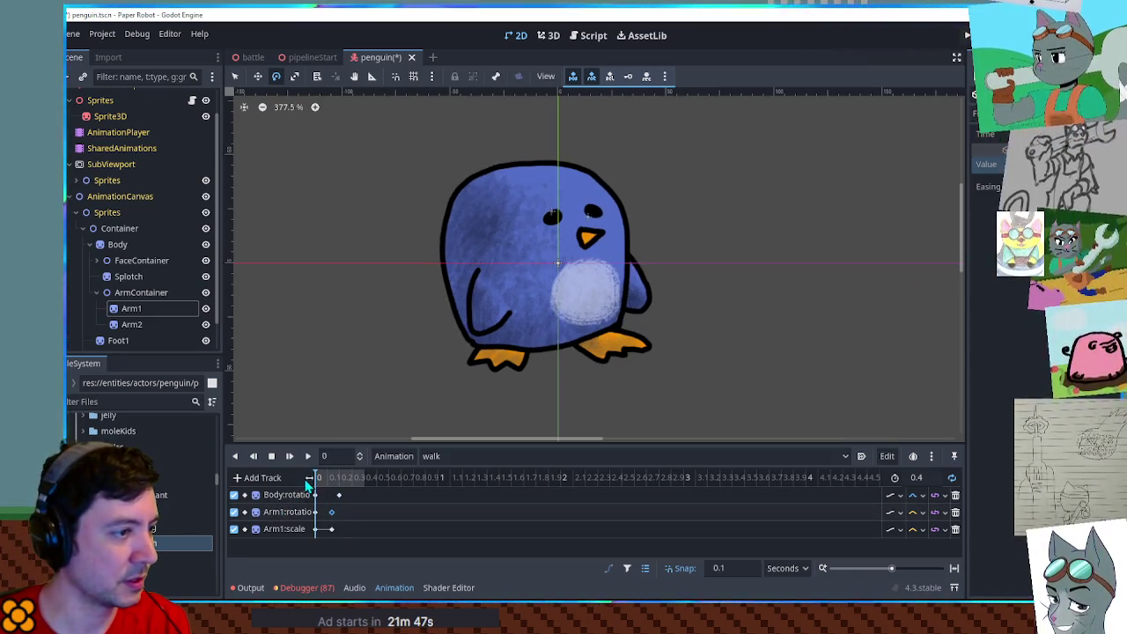
click(331, 529)
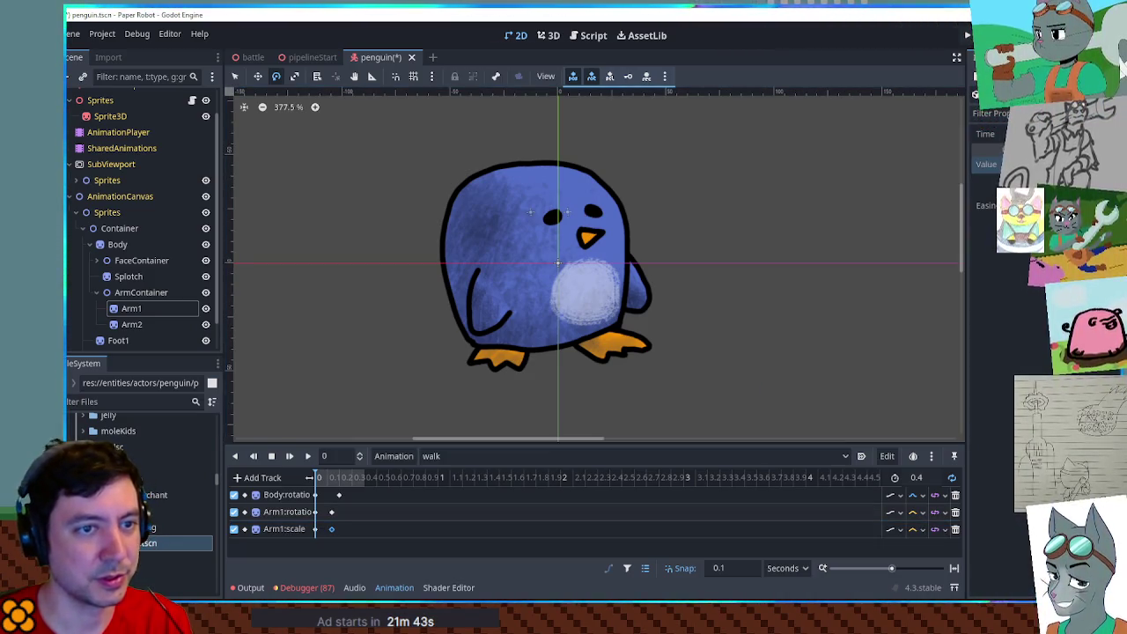
drag(331, 478, 304, 496)
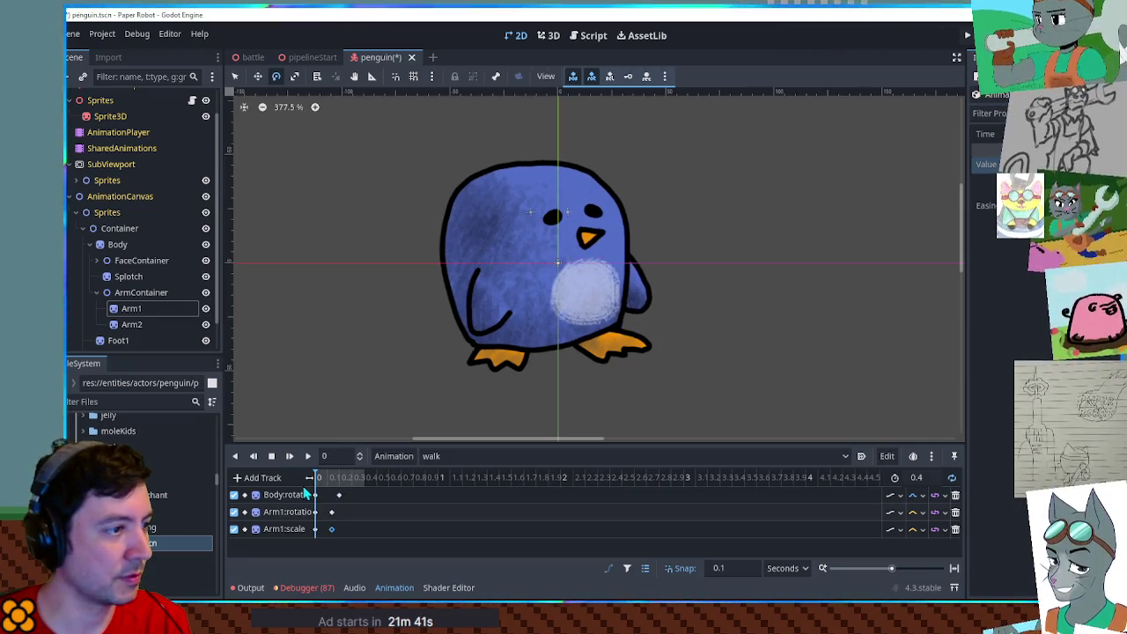
click(914, 529)
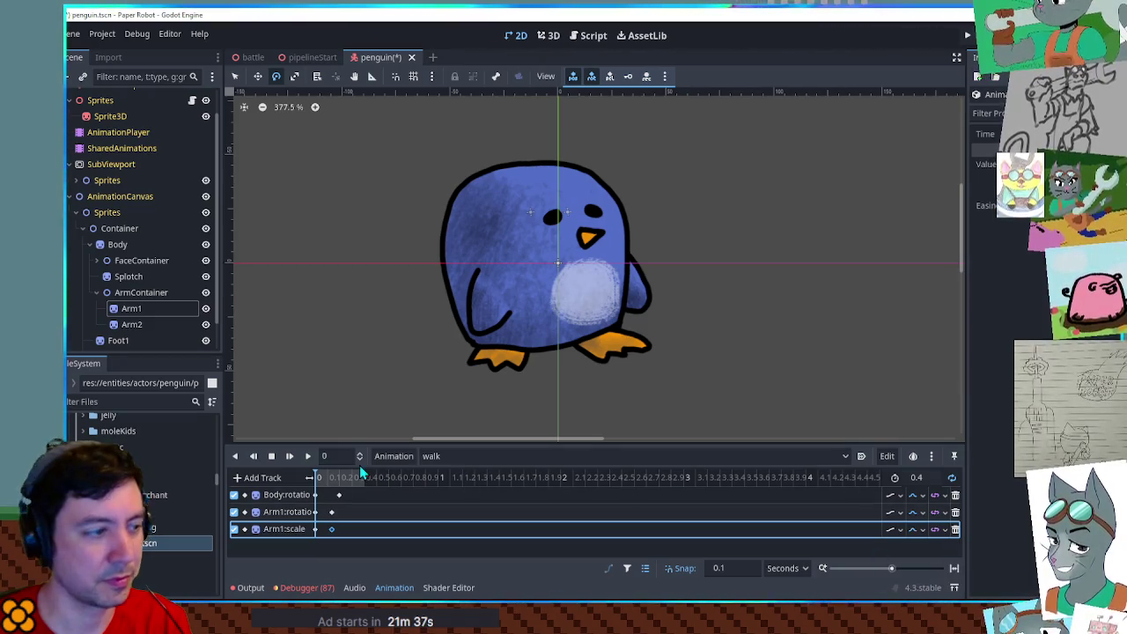
click(312, 457)
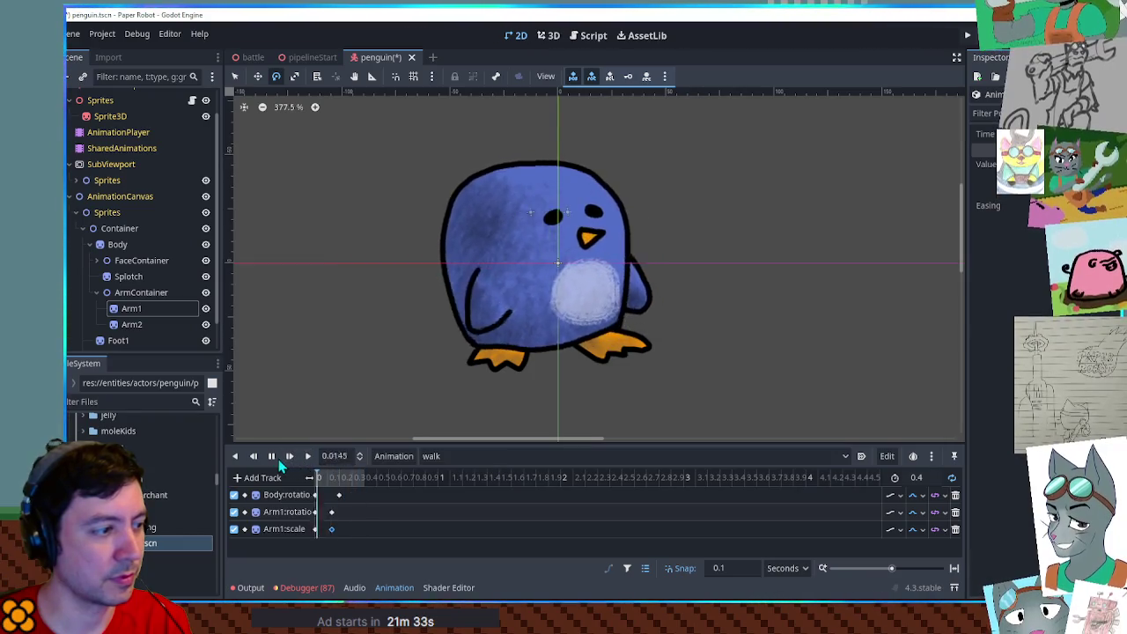
Replay the walk animation and box-select both Arm1 keyframes.
click(276, 459)
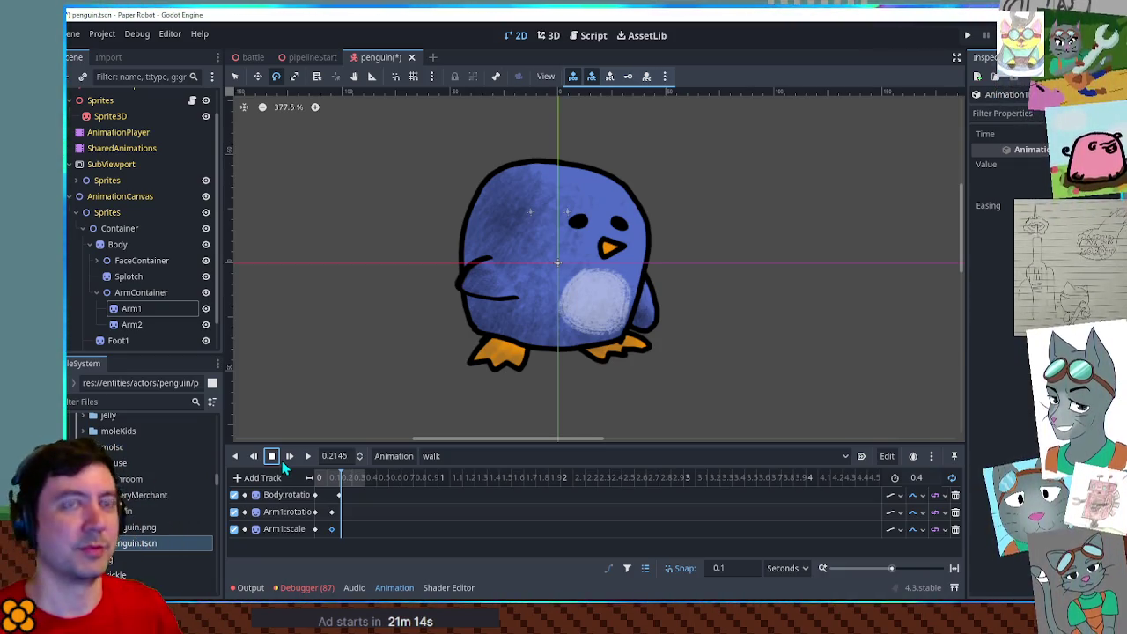
click(308, 456)
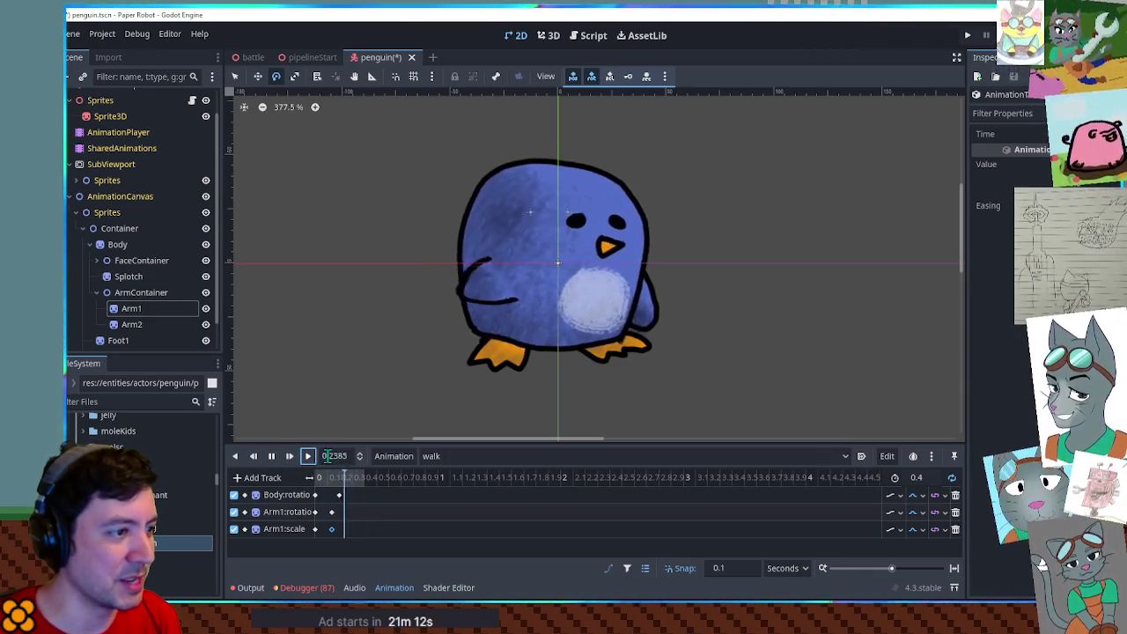
click(271, 457)
click(330, 513)
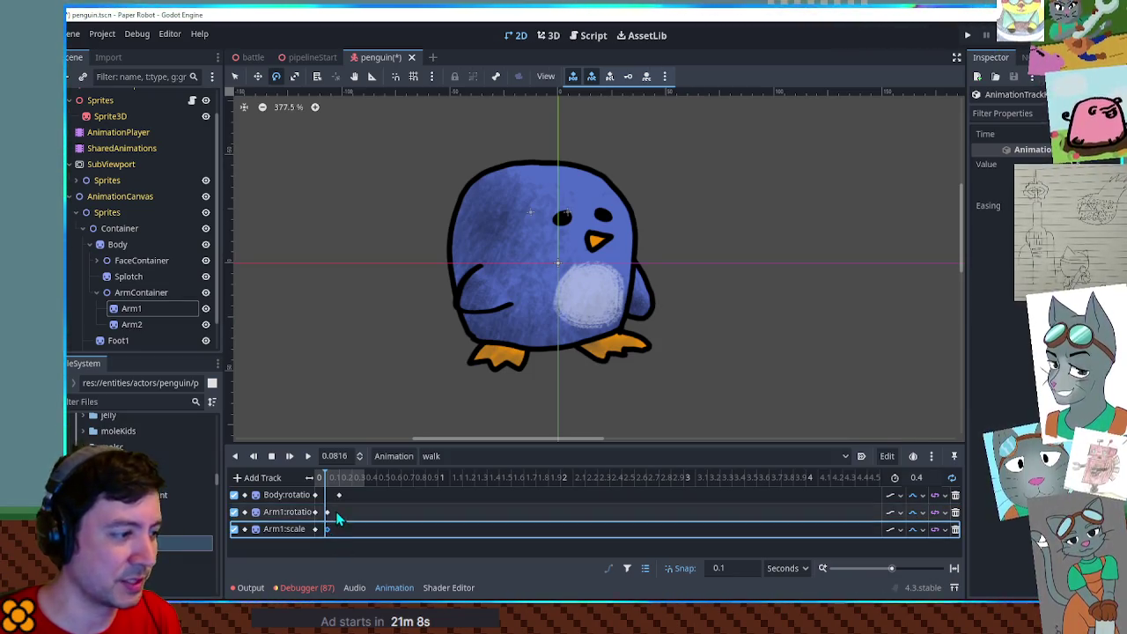
drag(336, 506, 309, 542)
Shift the Arm1 rotation and scale keys, settling them at 0.1 seconds.
click(317, 480)
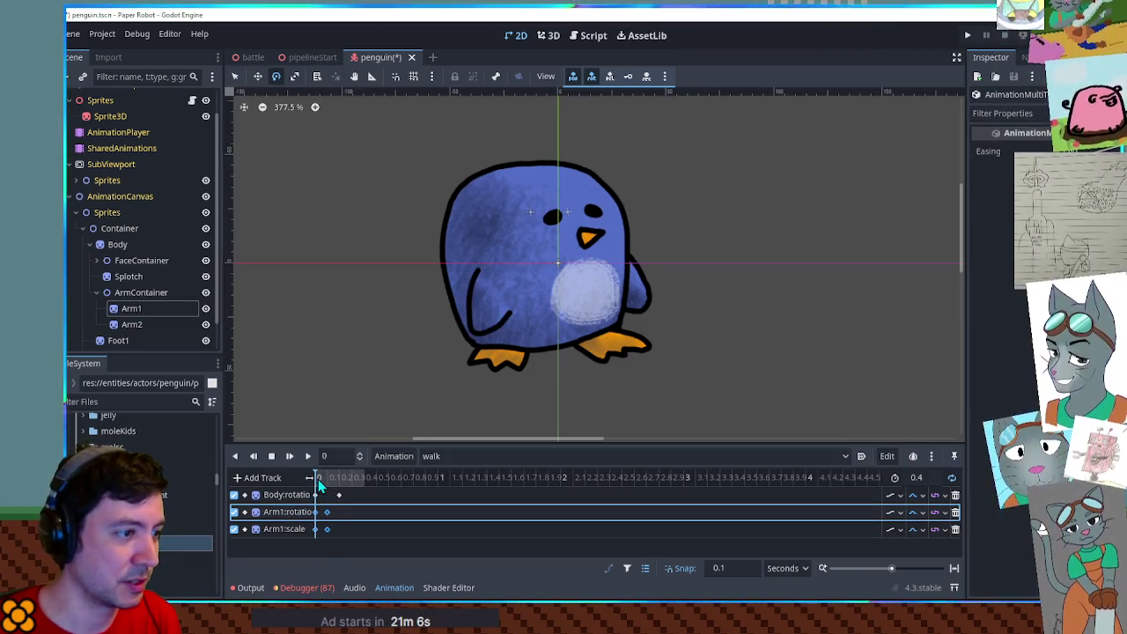
drag(319, 480, 326, 480)
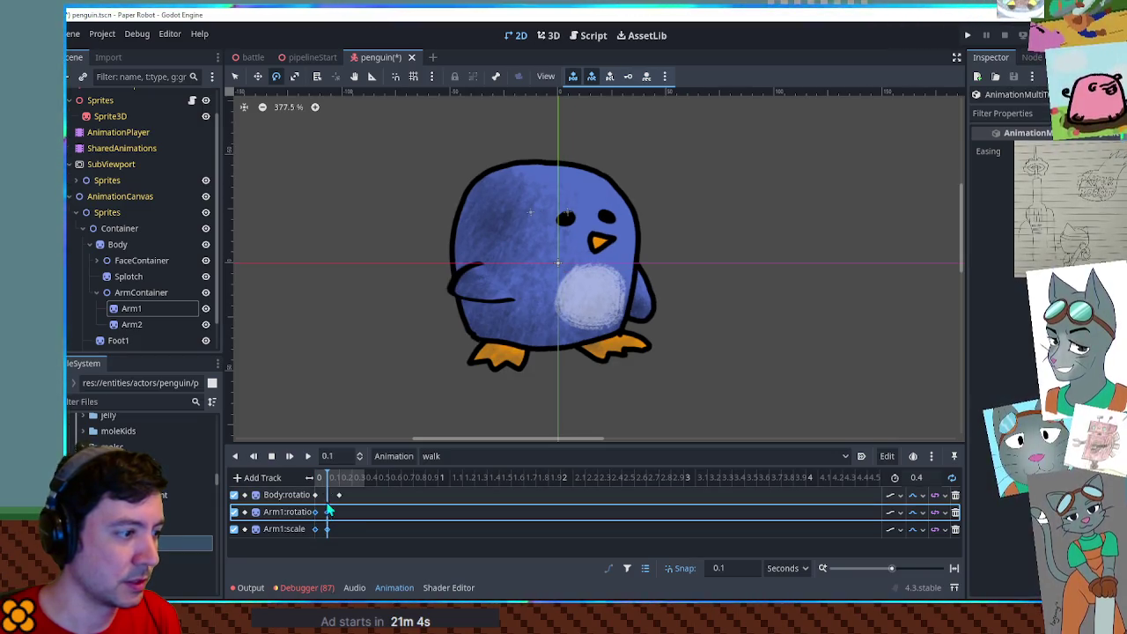
click(325, 513)
shift+click(326, 530)
drag(325, 529, 340, 529)
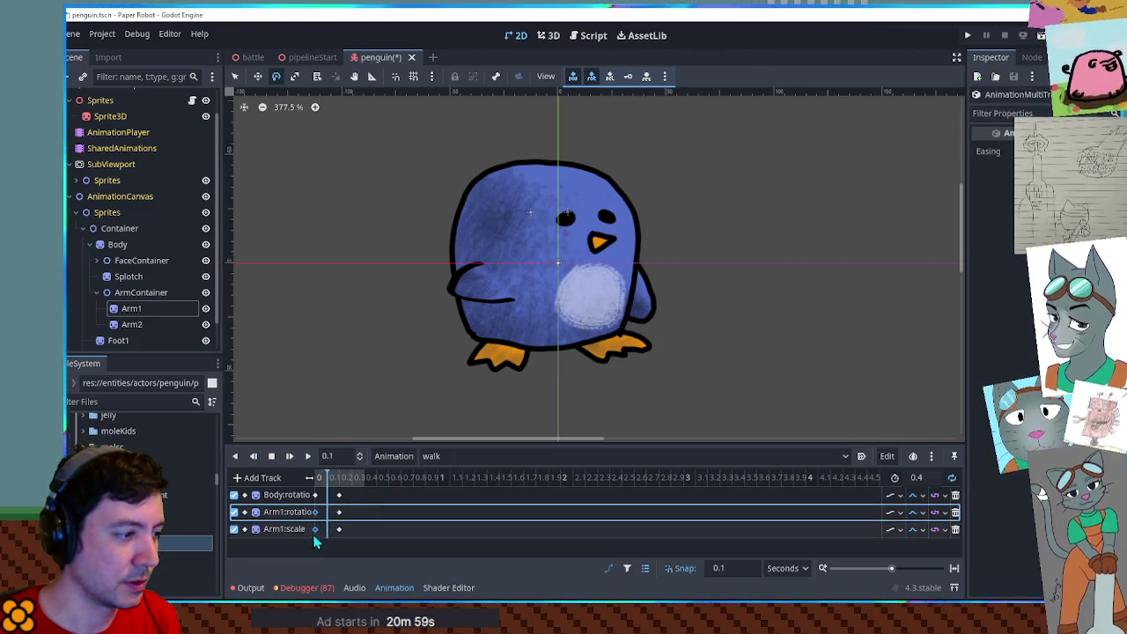
drag(336, 531, 318, 535)
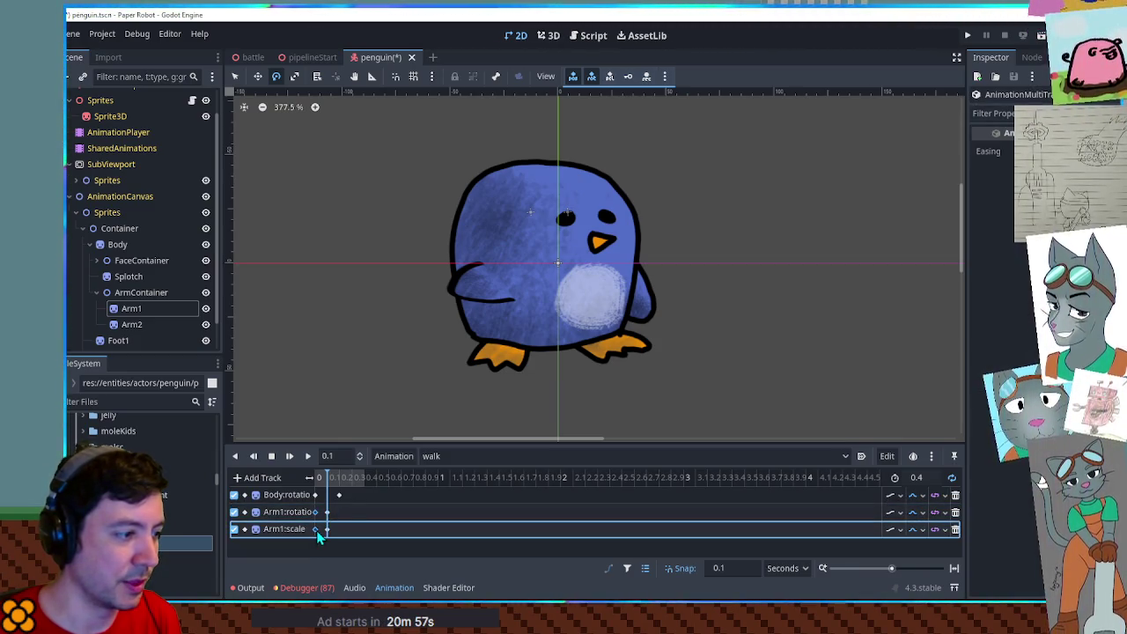
Play the walk from 0.2 seconds, stop it, and open the animation list.
click(336, 475)
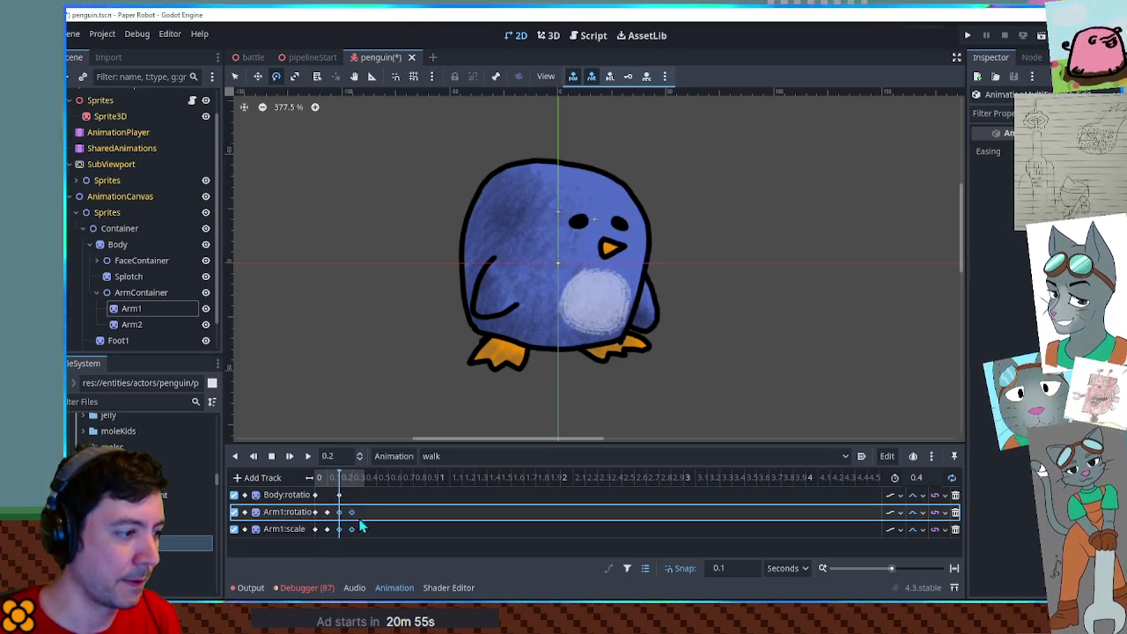
click(308, 456)
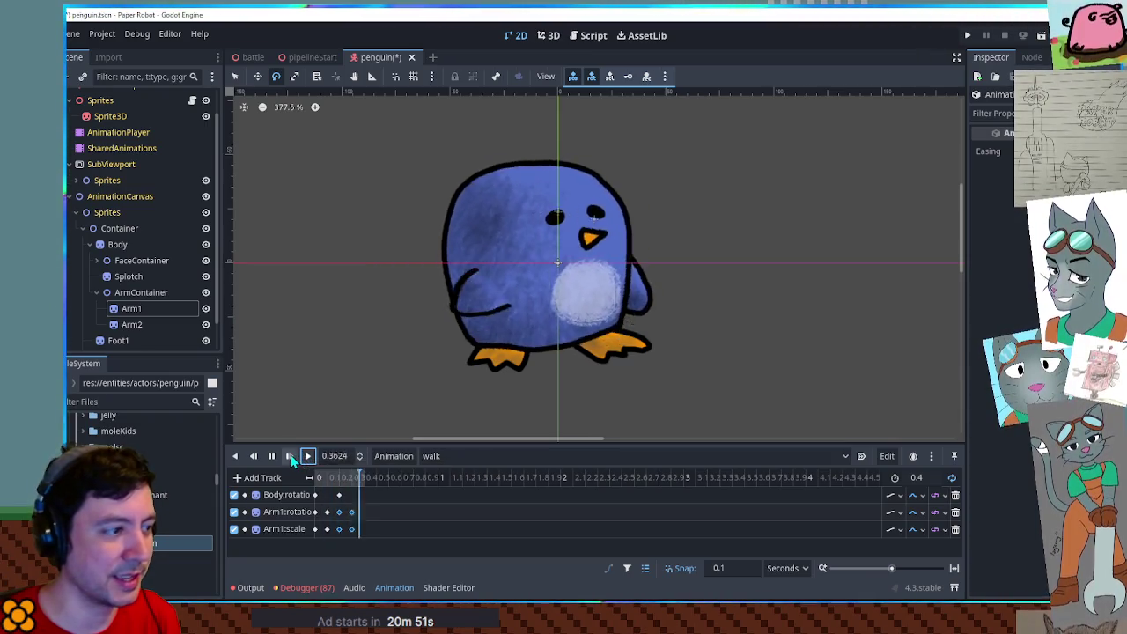
click(273, 456)
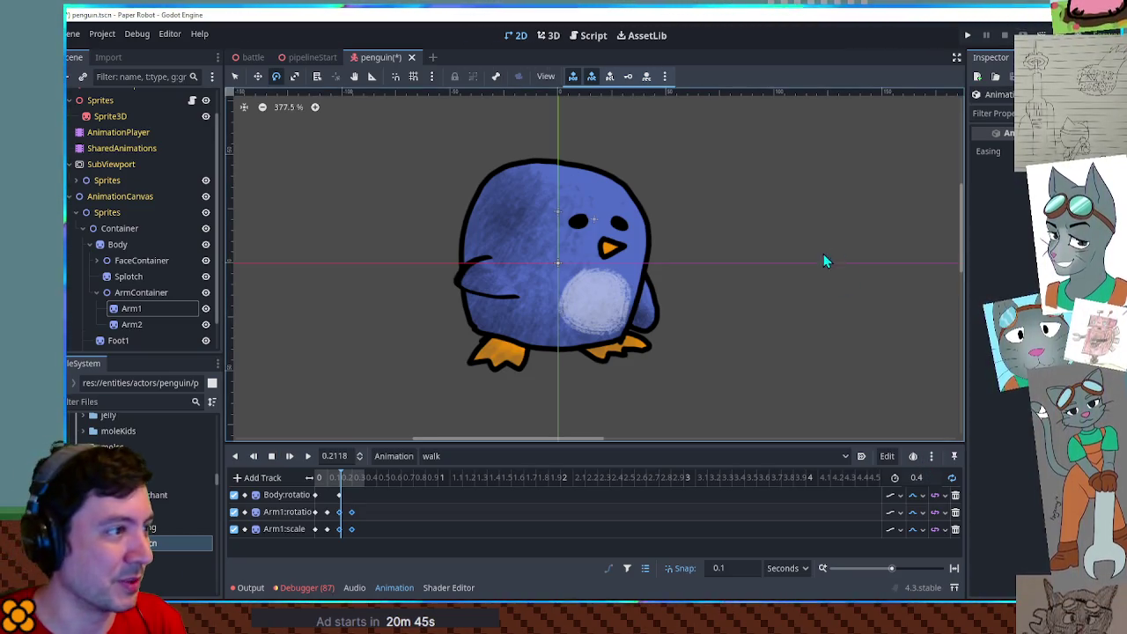
click(443, 455)
click(452, 475)
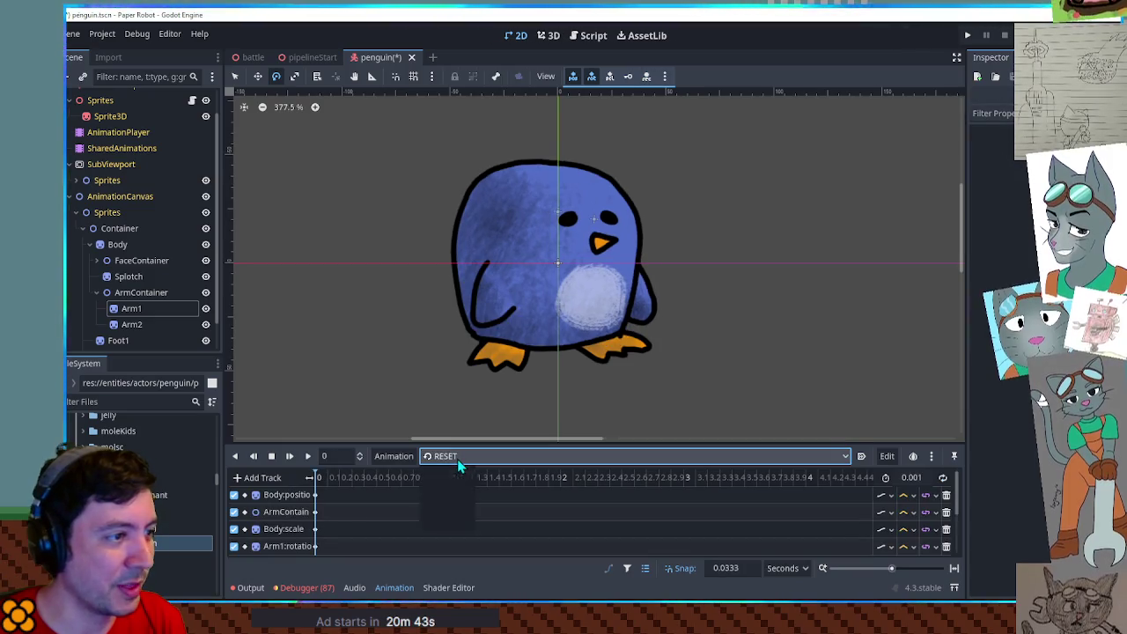
click(457, 458)
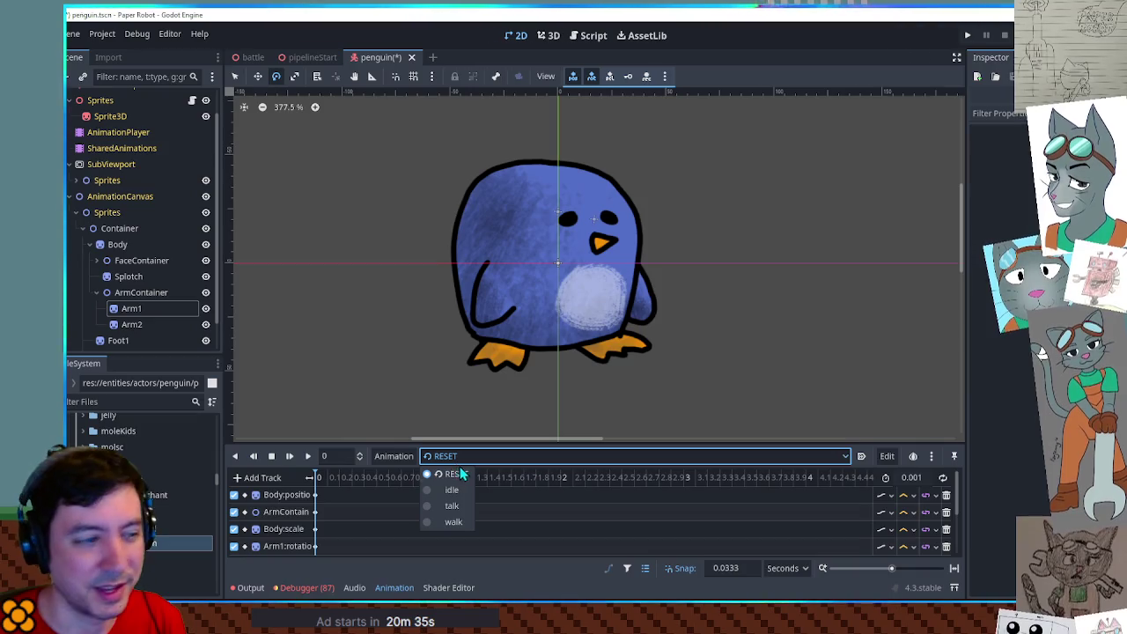
click(450, 490)
click(309, 456)
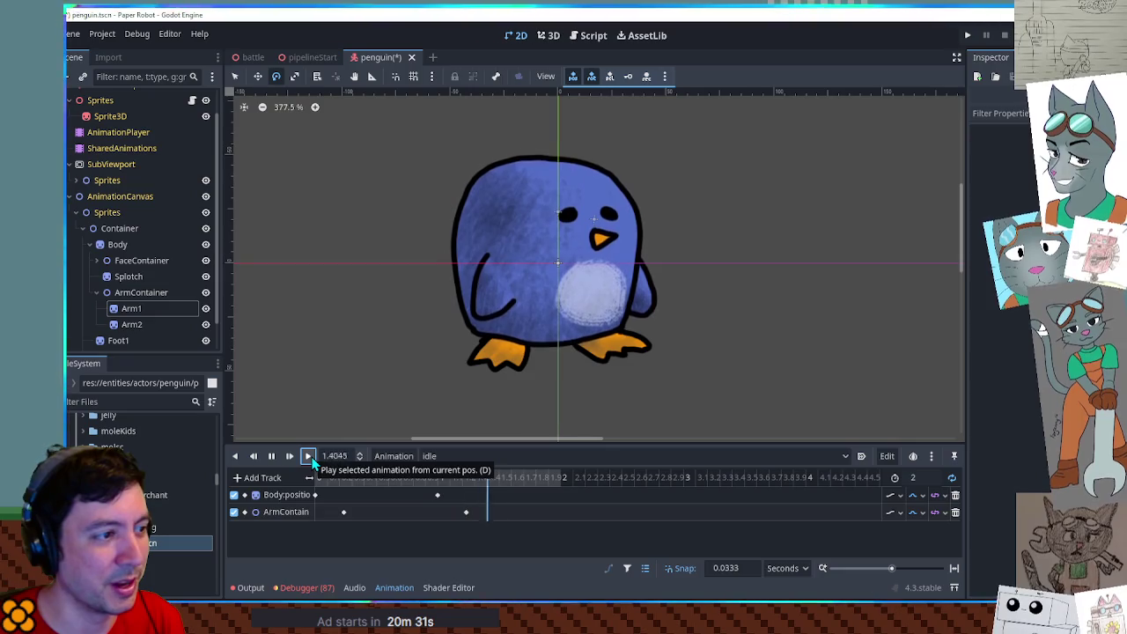
click(271, 456)
click(447, 456)
click(447, 506)
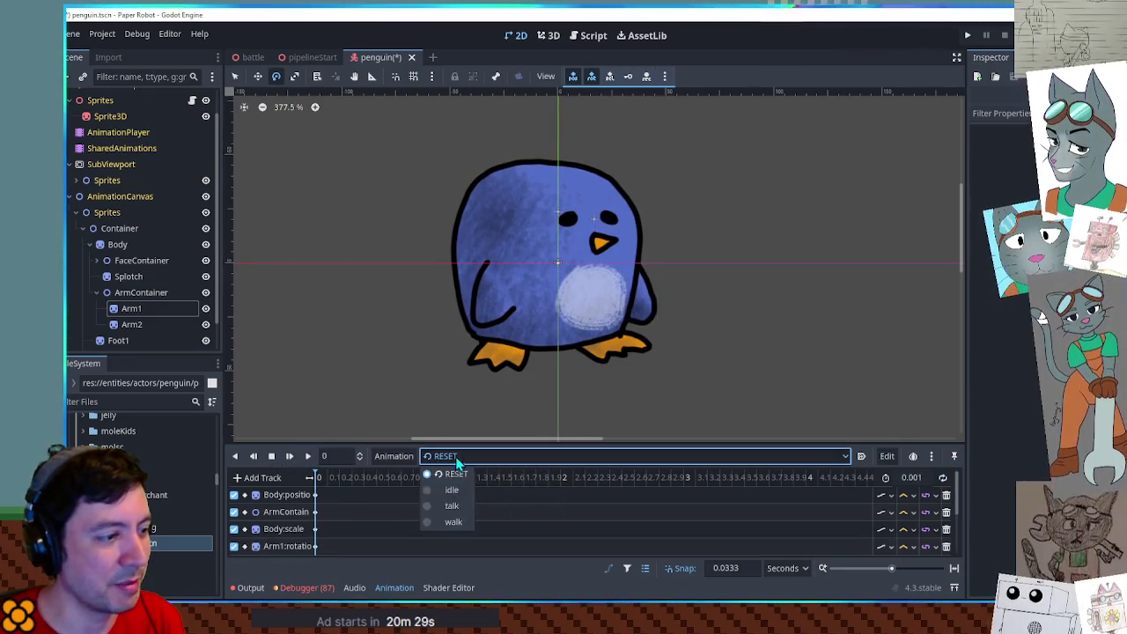
click(316, 451)
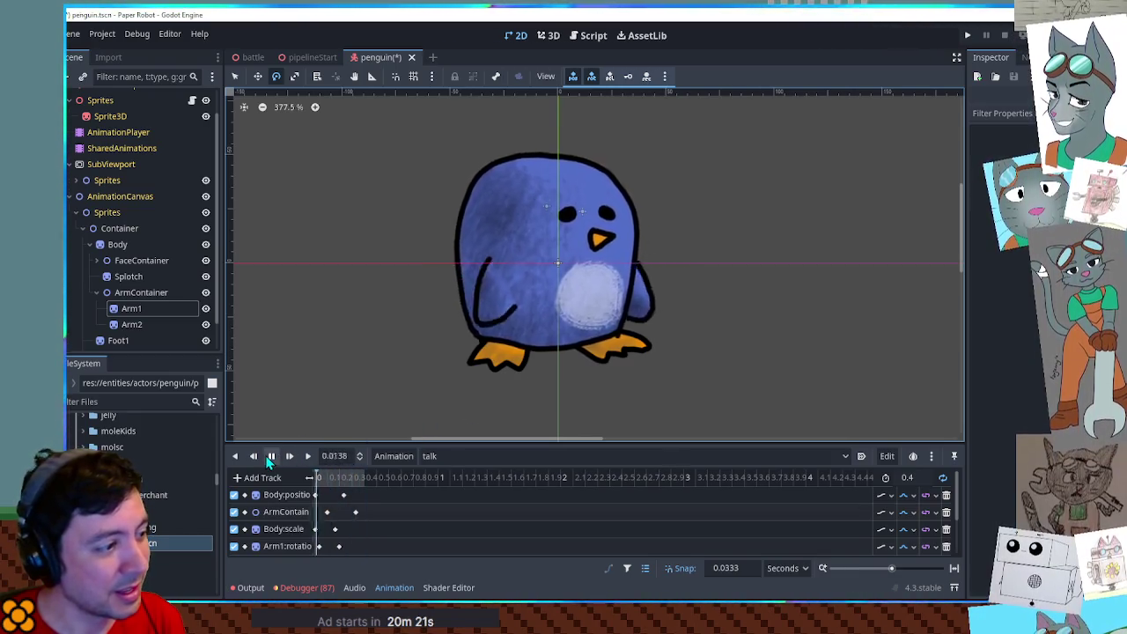
click(445, 456)
click(451, 477)
click(449, 456)
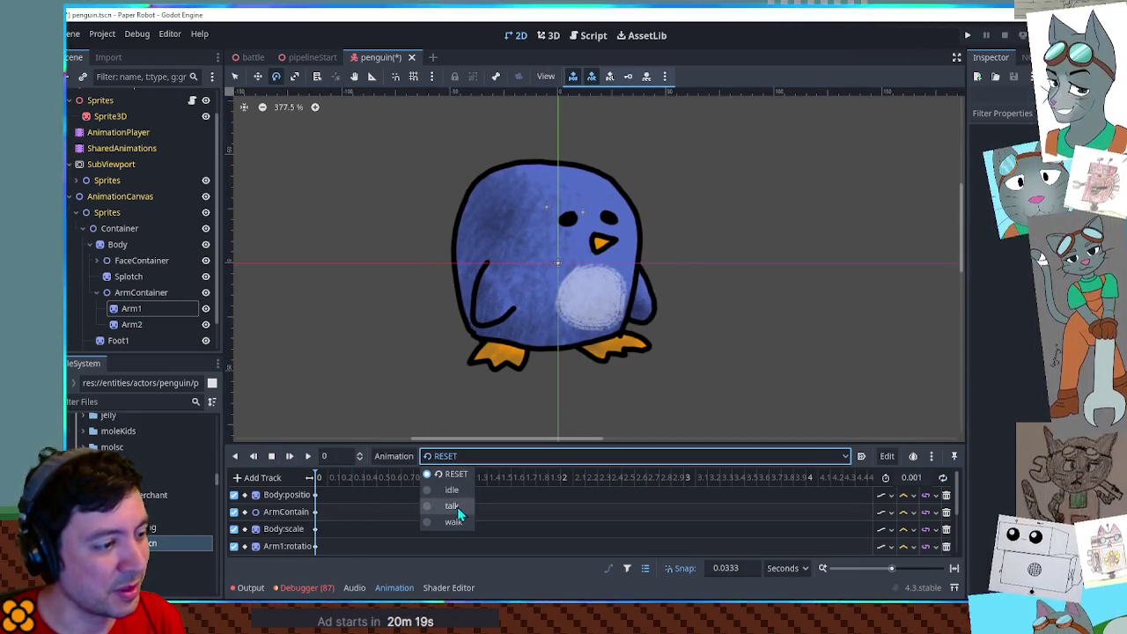
click(456, 522)
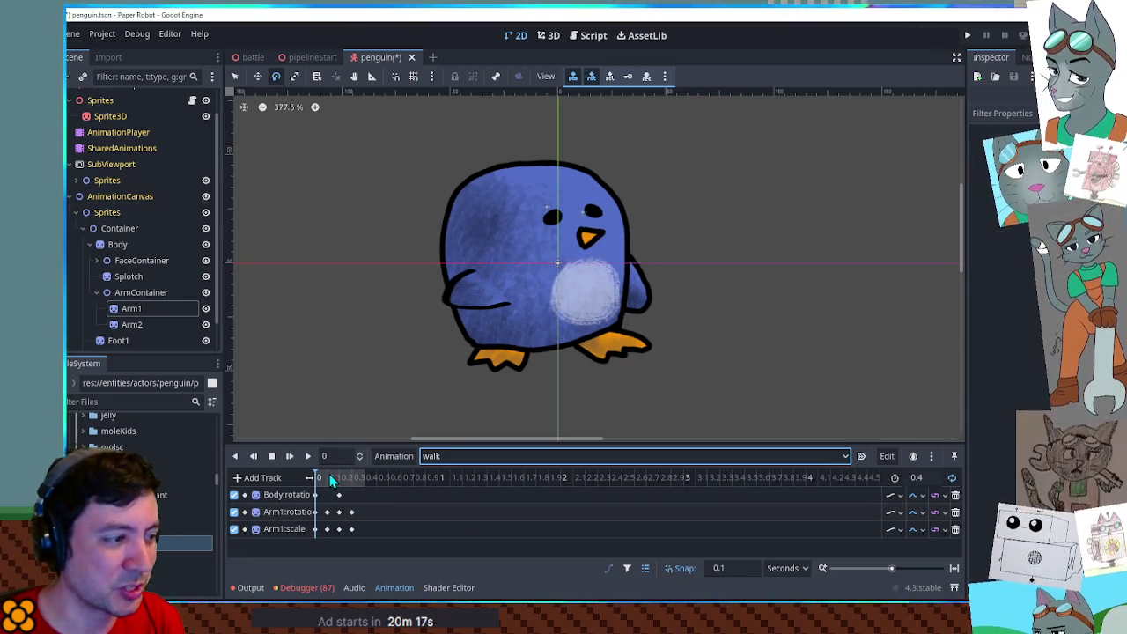
scroll(379, 485, up, 5)
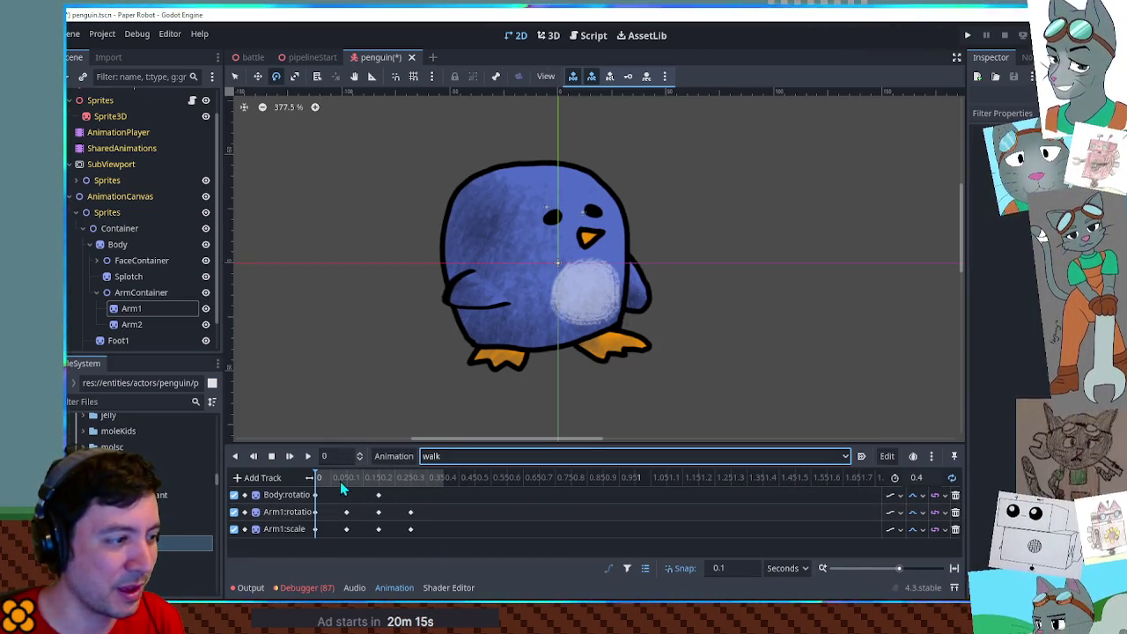
mouse_move(325, 489)
mouse_down()
mouse_move(442, 493)
mouse_move(390, 487)
mouse_up()
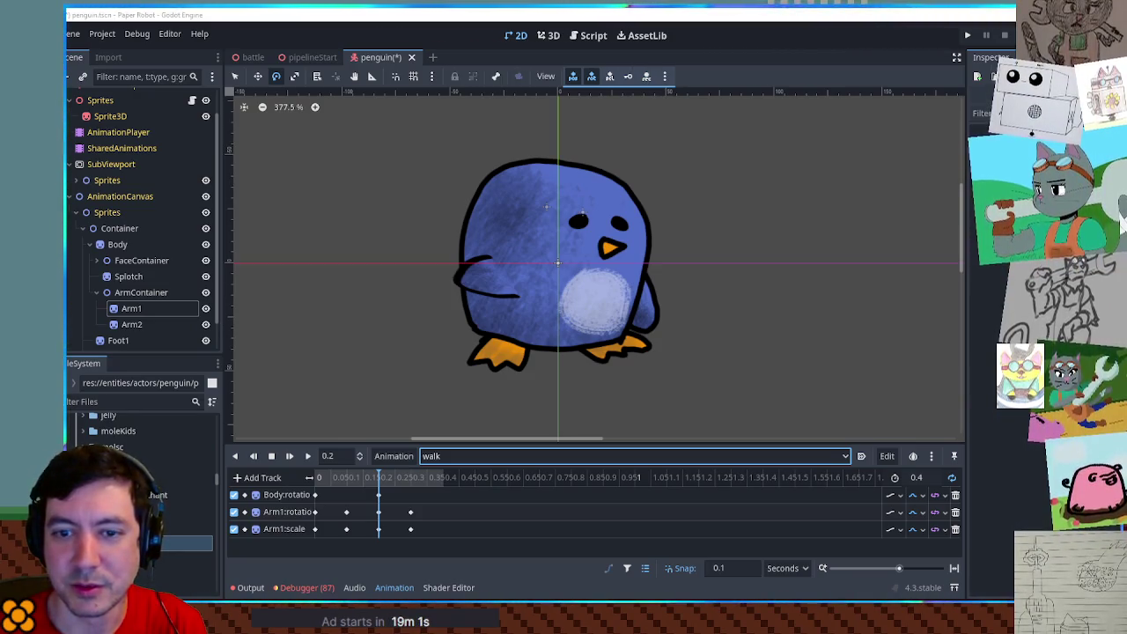
Drag the Firefox window playing the YouTube penguin video over the Godot editor.
mouse_move(1126, 265)
mouse_down()
mouse_move(848, 273)
mouse_move(729, 214)
mouse_move(773, 222)
mouse_move(735, 214)
mouse_up()
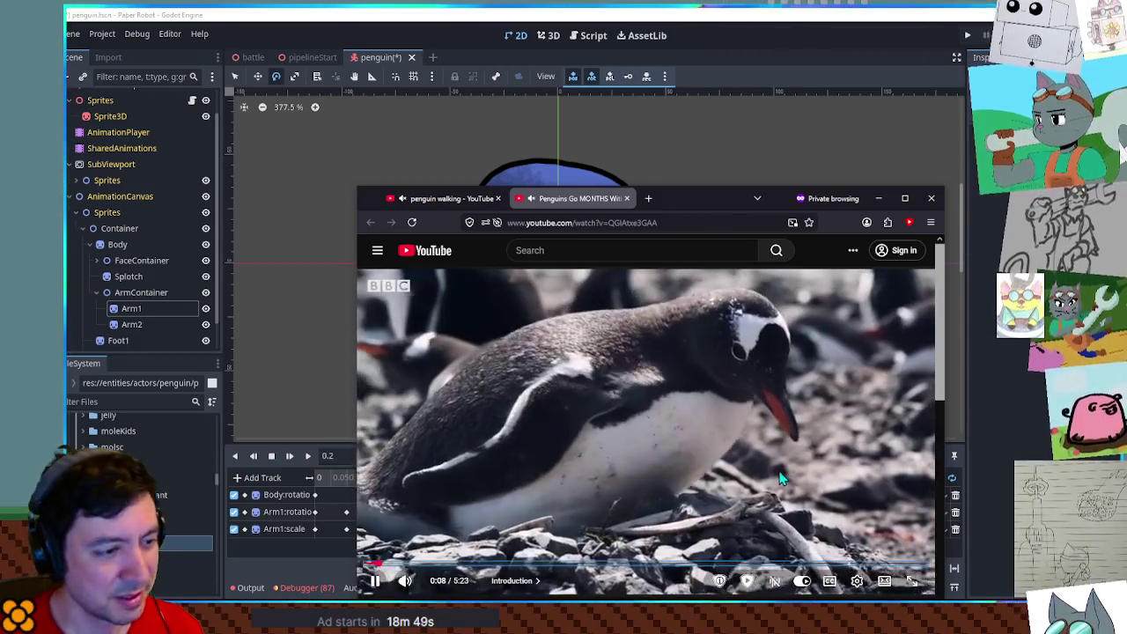
Rewind the penguin video to the start, watch it at 0.25x speed, then close it.
key(Left)
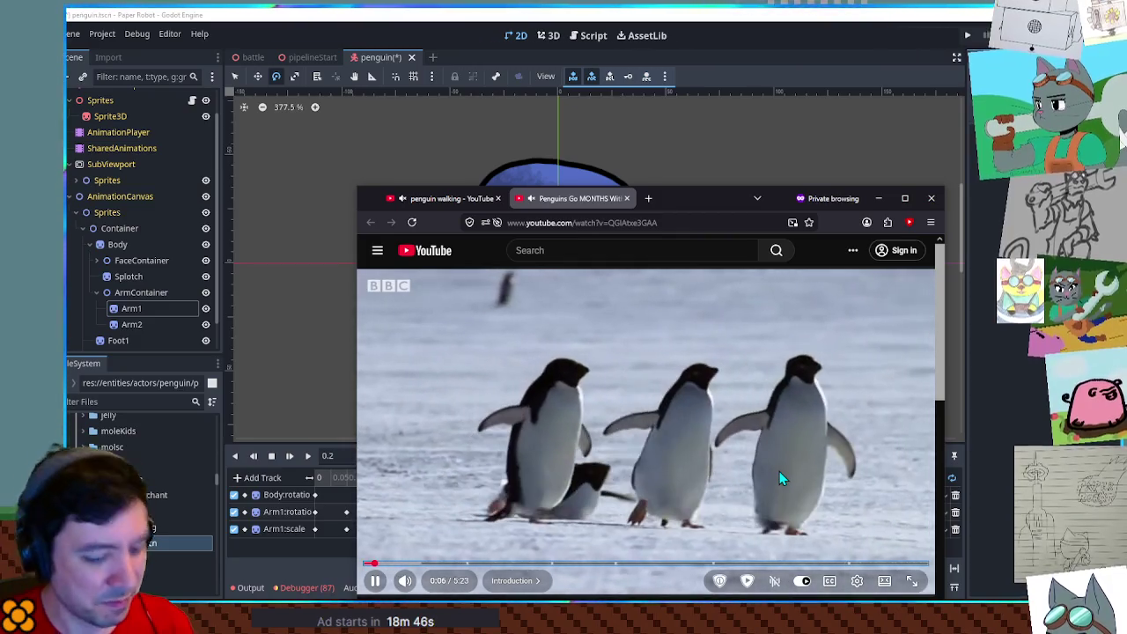
key(Left)
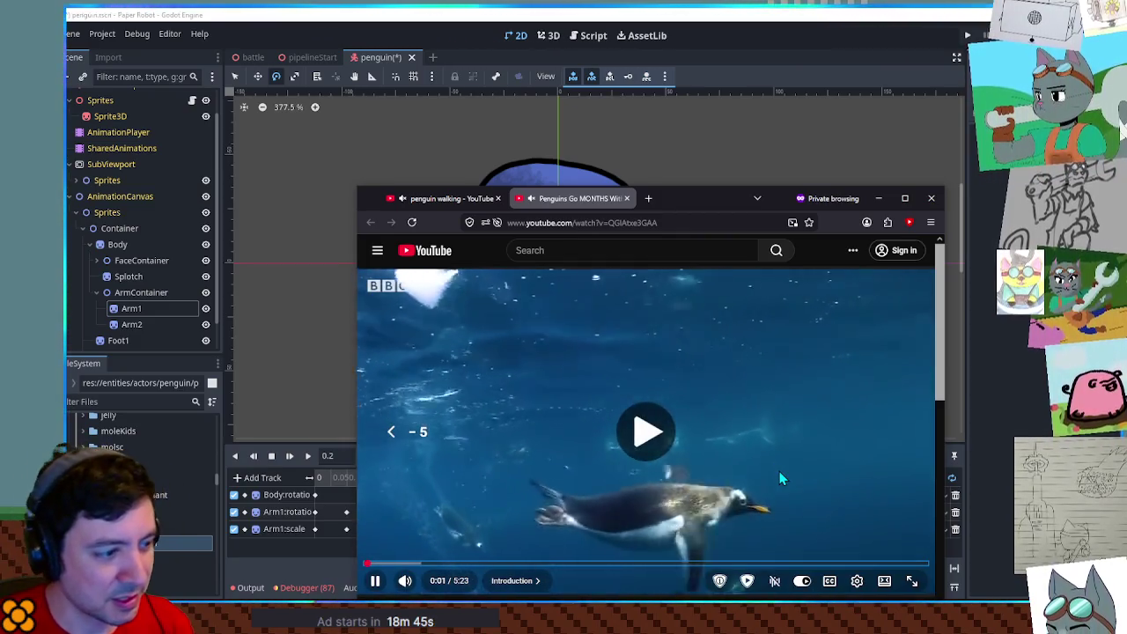
key(shift+comma)
key(shift+comma)
key(shift+comma)
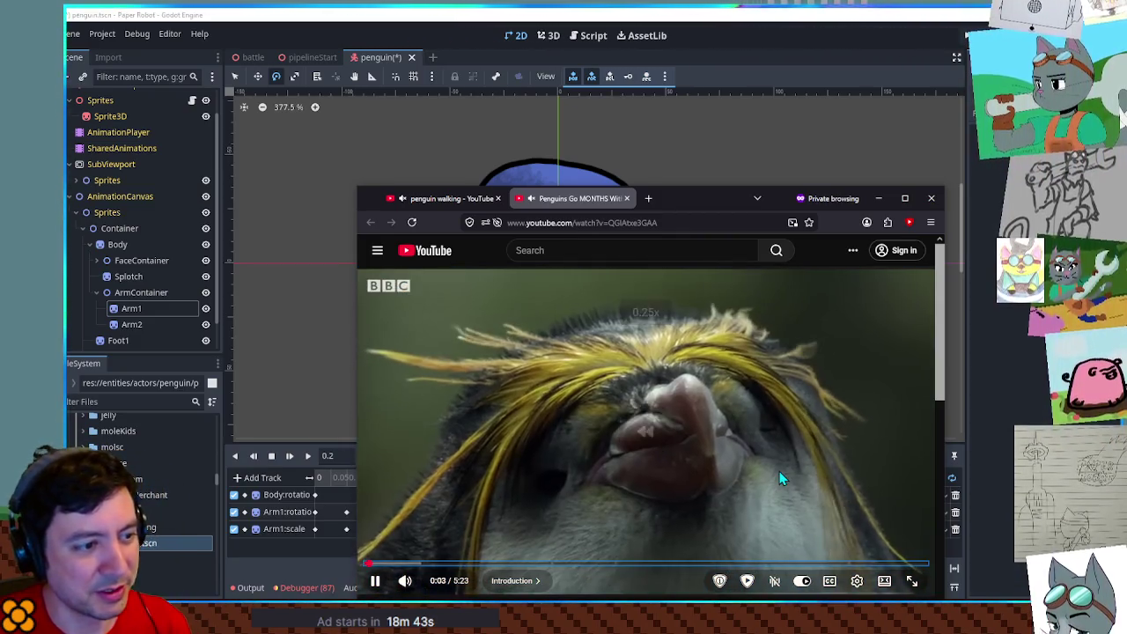
key(shift+period)
key(shift+comma)
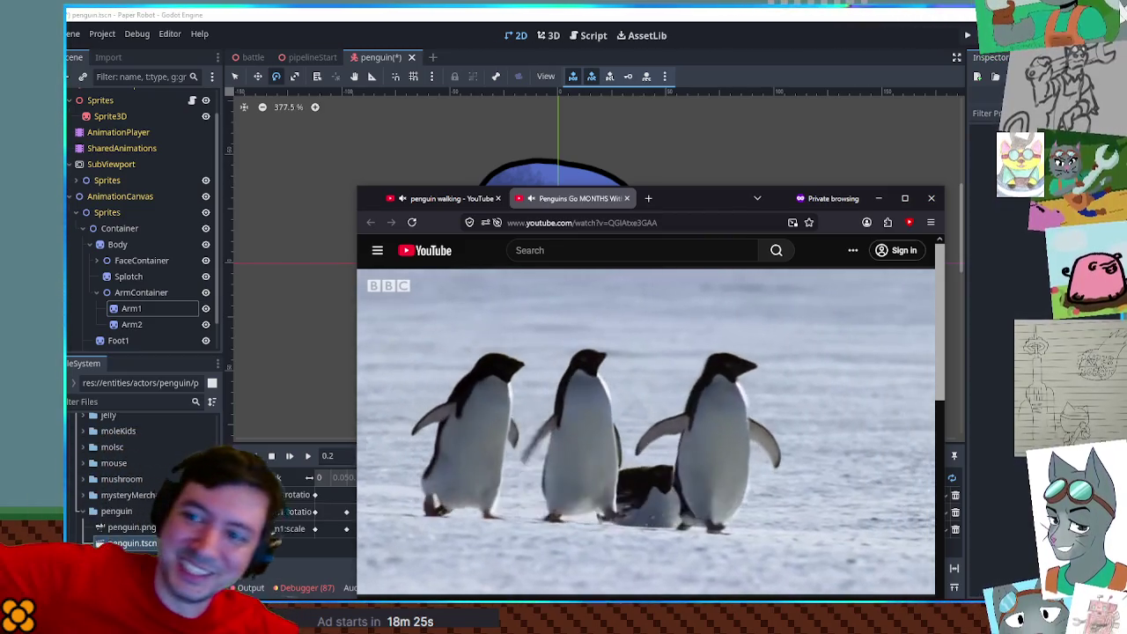
click(931, 198)
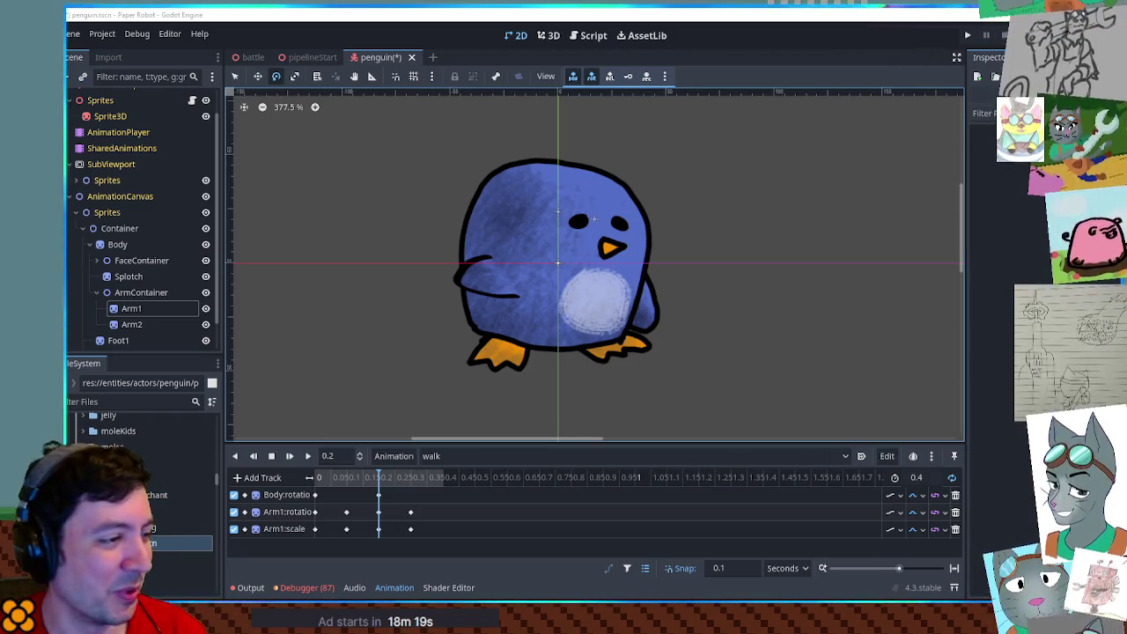
Delete Arm1's rotation and scale keys at 0.2 and 0.3 from the walk animation.
drag(324, 479, 445, 478)
click(316, 477)
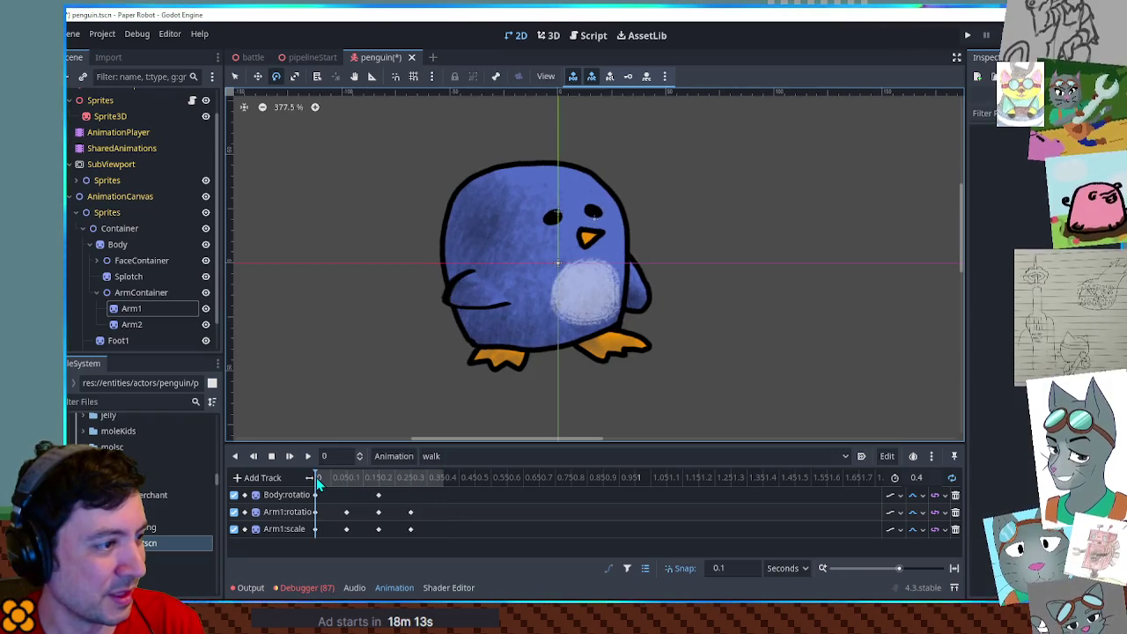
drag(335, 506, 423, 540)
key(Delete)
click(346, 477)
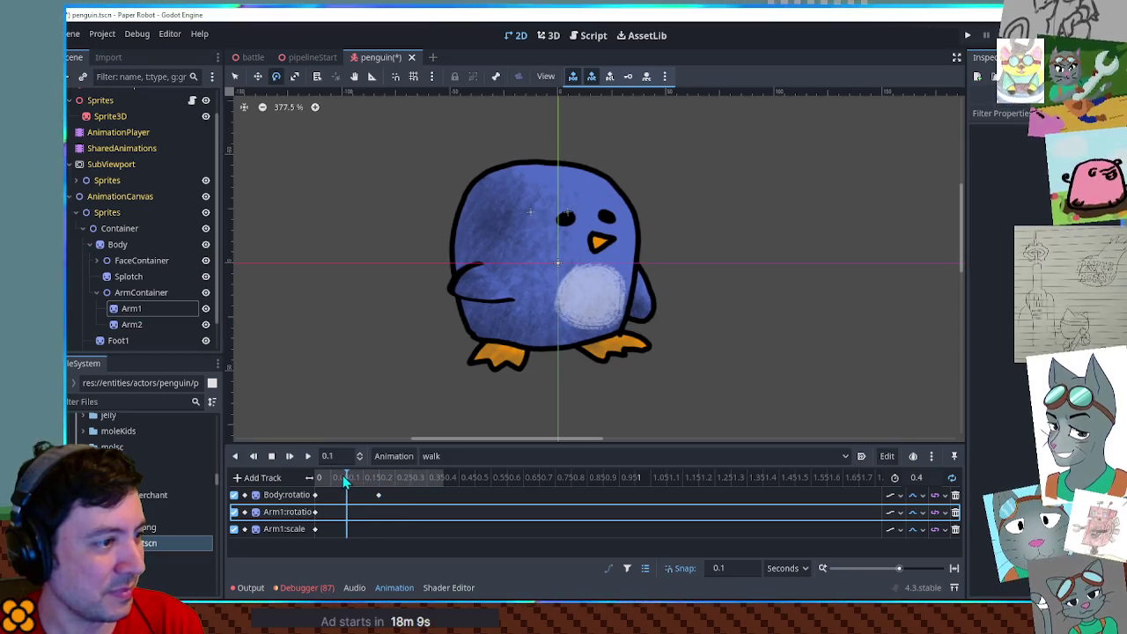
key(ctrl+z)
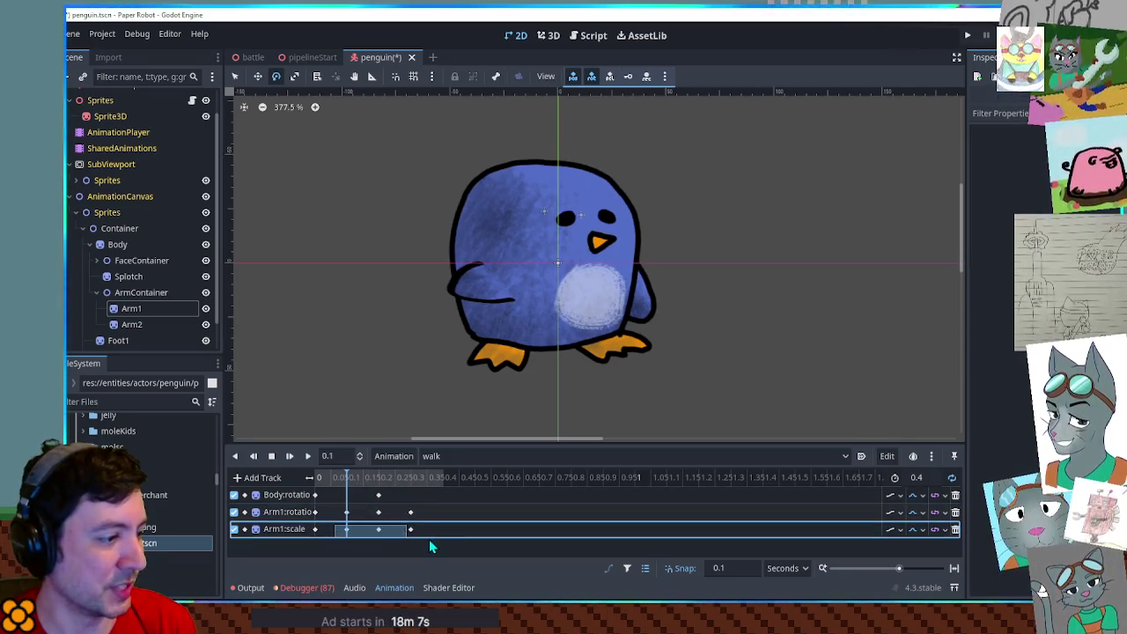
drag(432, 506, 370, 546)
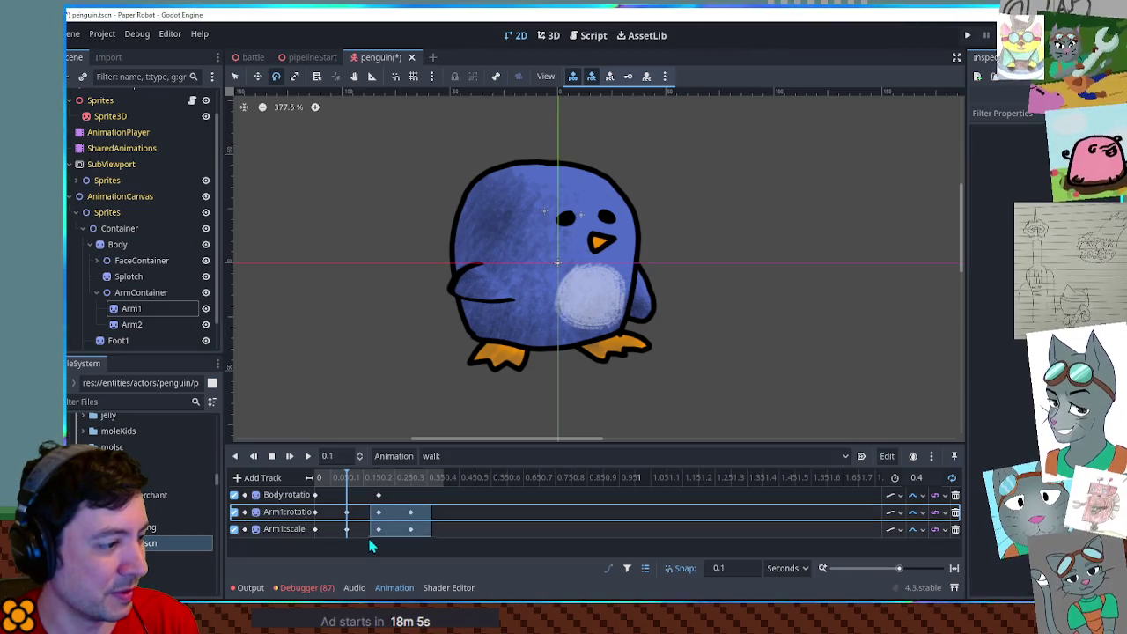
key(Delete)
Preview the walk animation, checking Arm1's keys at 0.1 and the Body rotation key at 0.2.
click(346, 513)
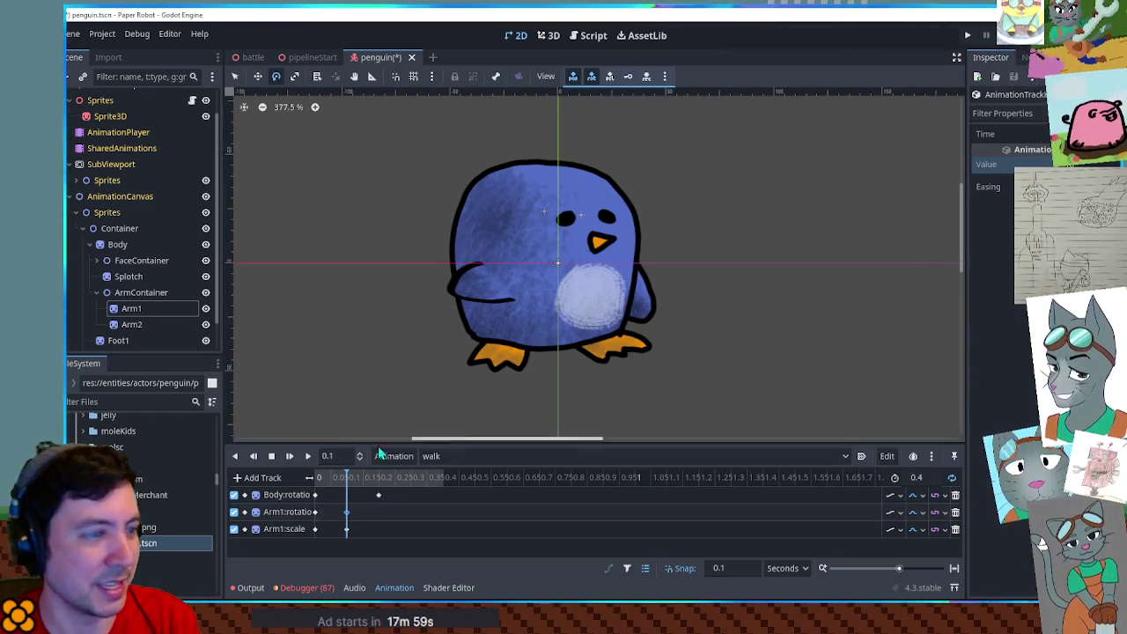
click(347, 530)
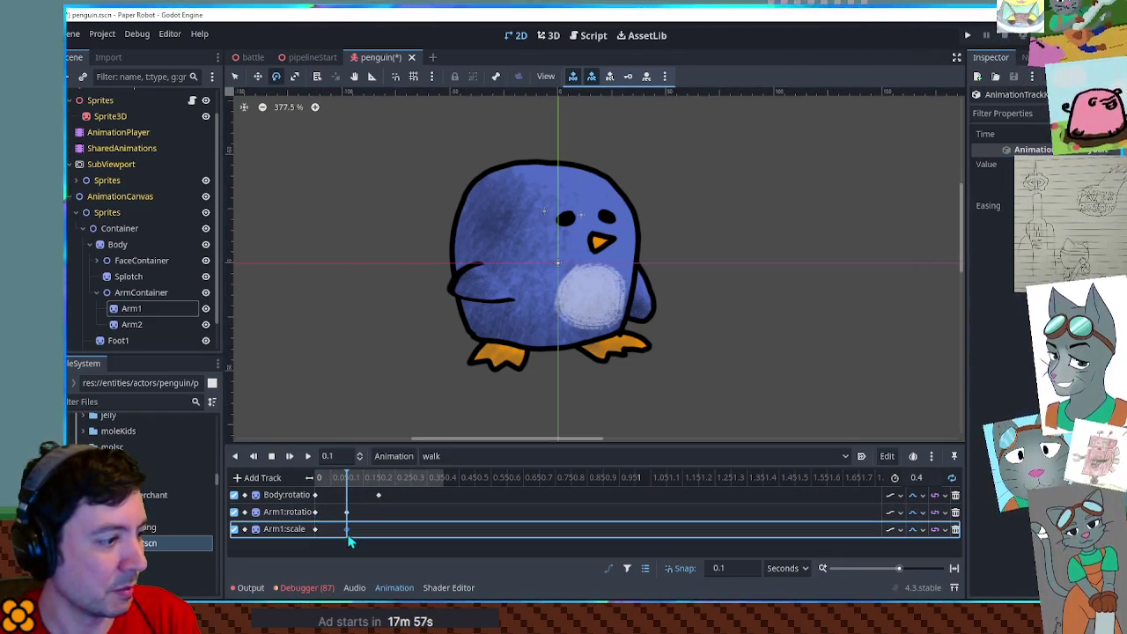
click(308, 456)
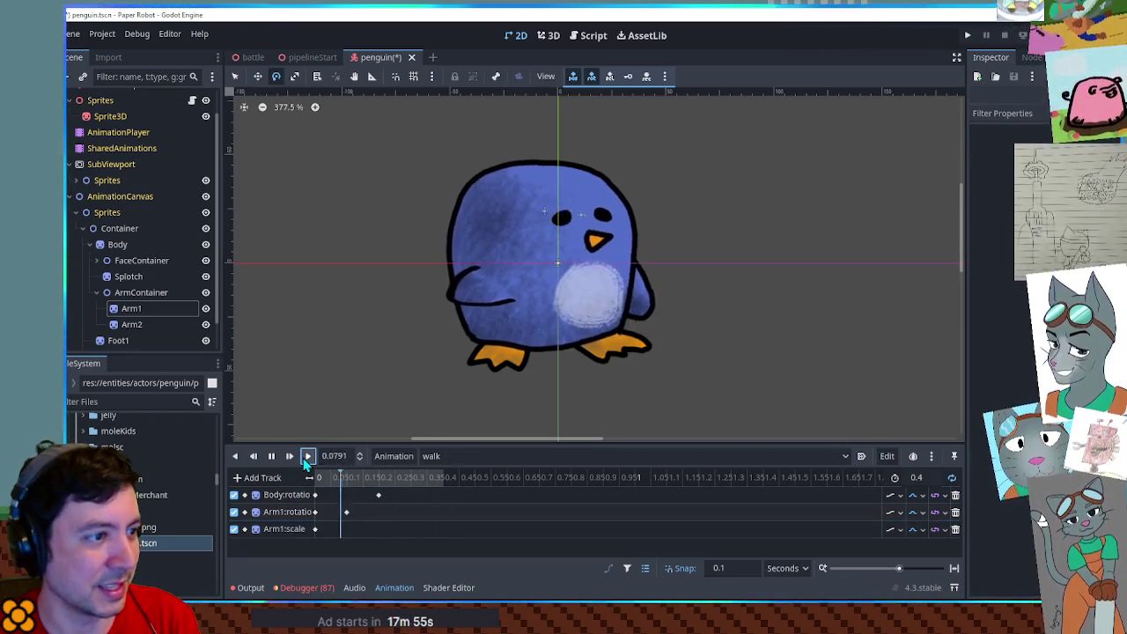
click(270, 458)
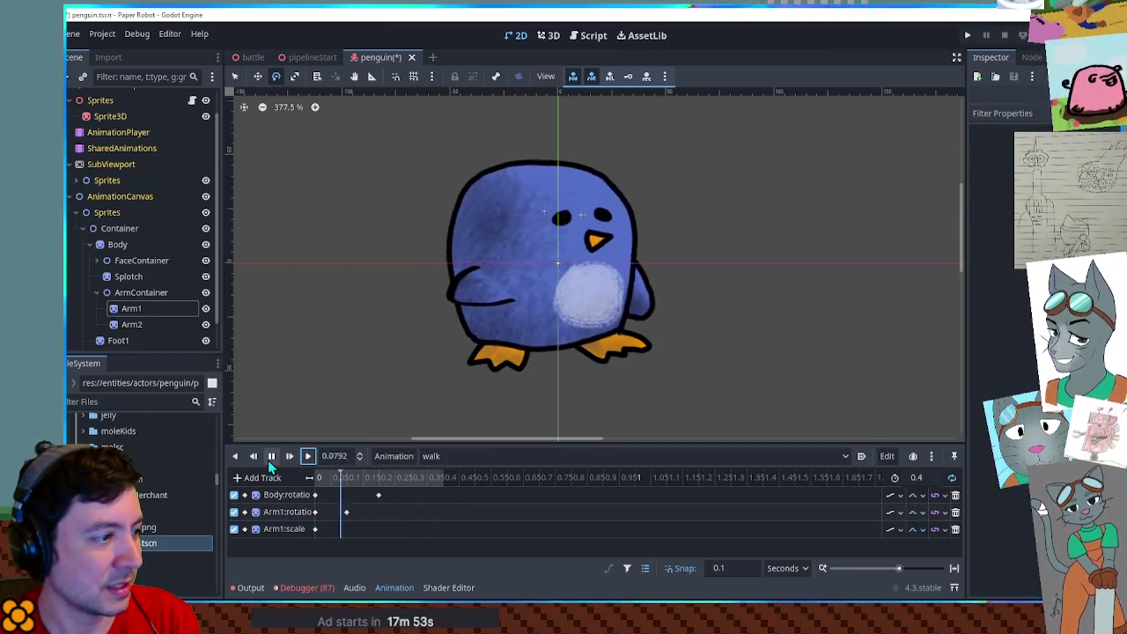
click(269, 460)
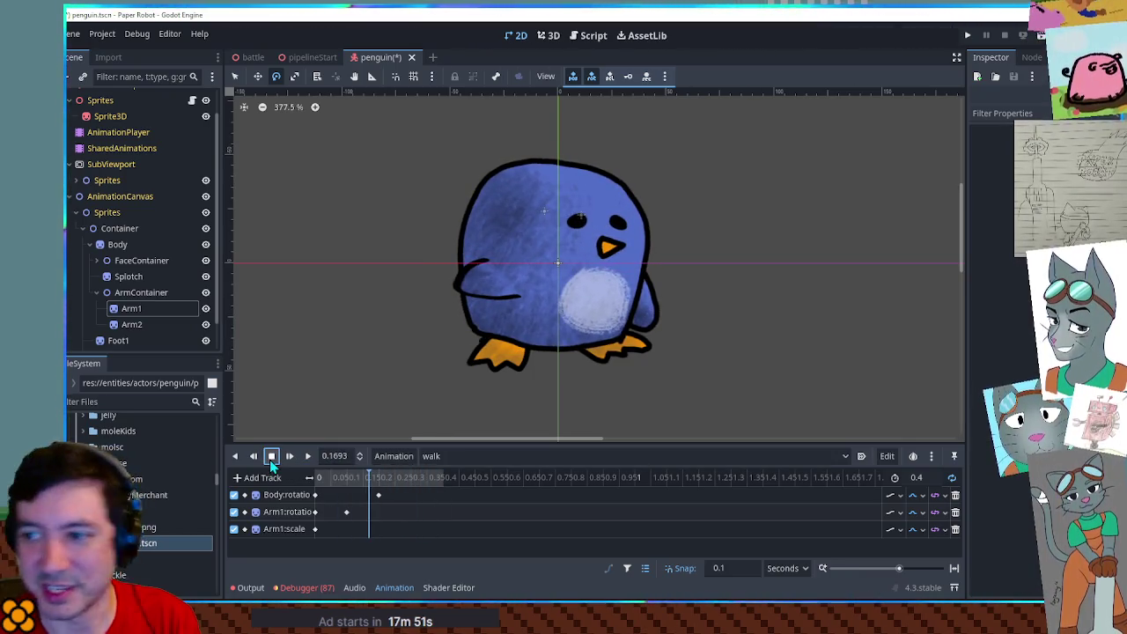
click(378, 494)
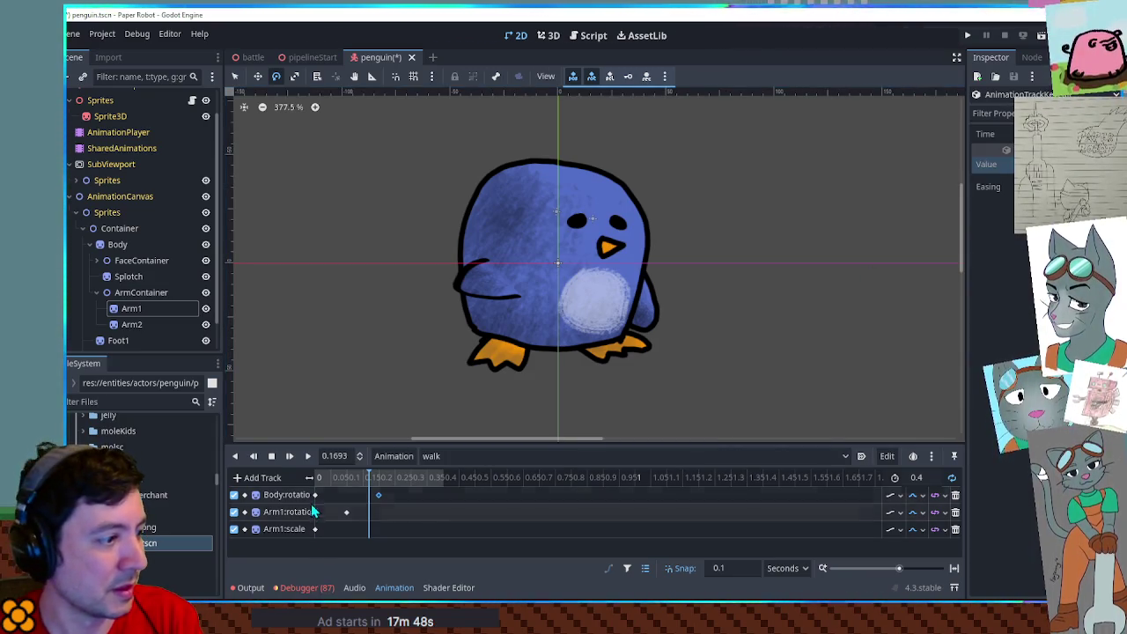
click(616, 511)
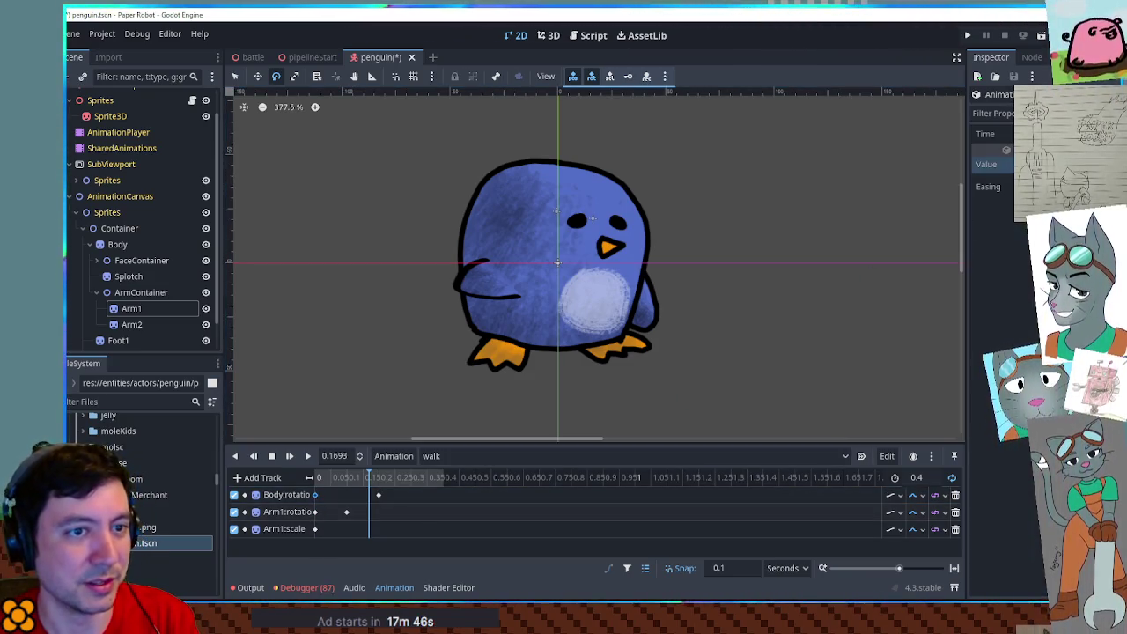
click(307, 455)
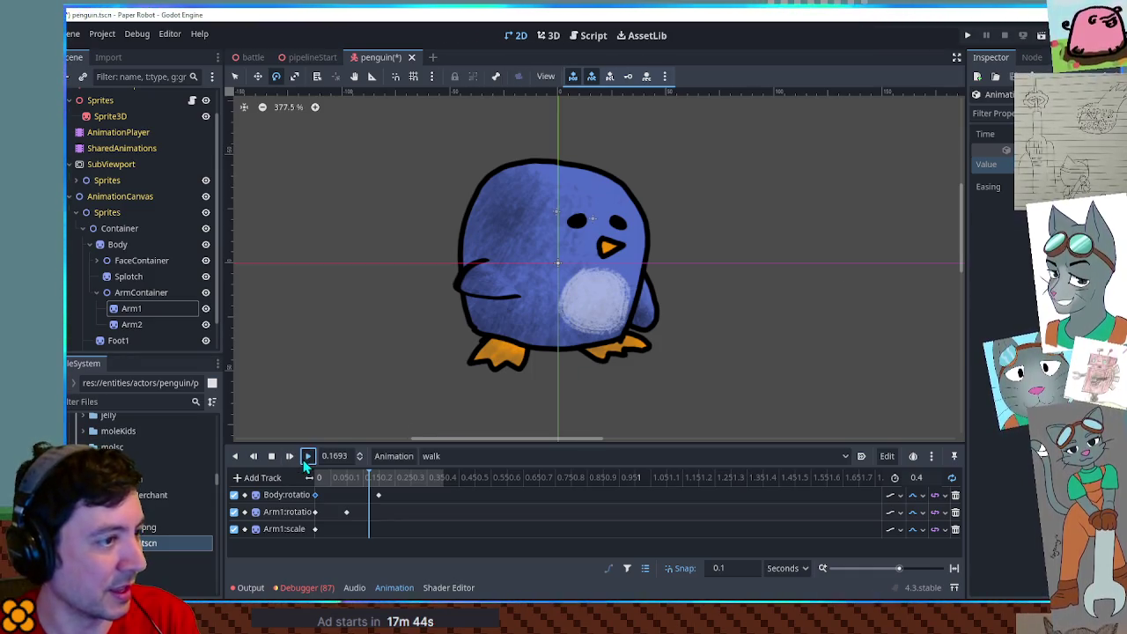
click(272, 456)
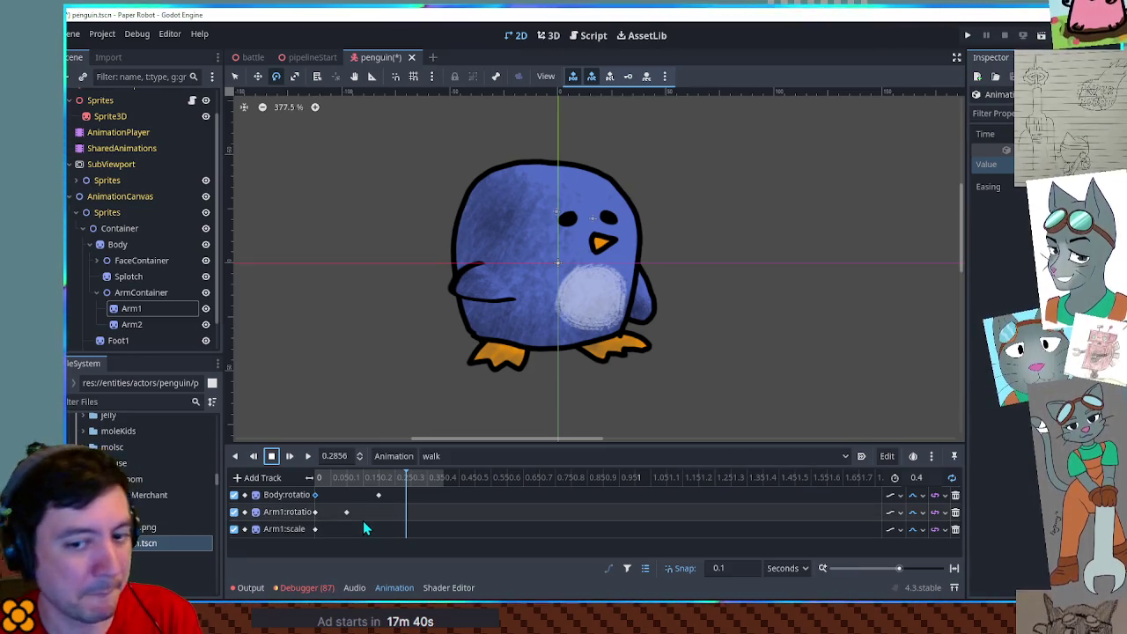
click(136, 324)
Key Arm2's rotation and scale at time 0 and duplicate the rotation keys later in the timeline.
click(1041, 401)
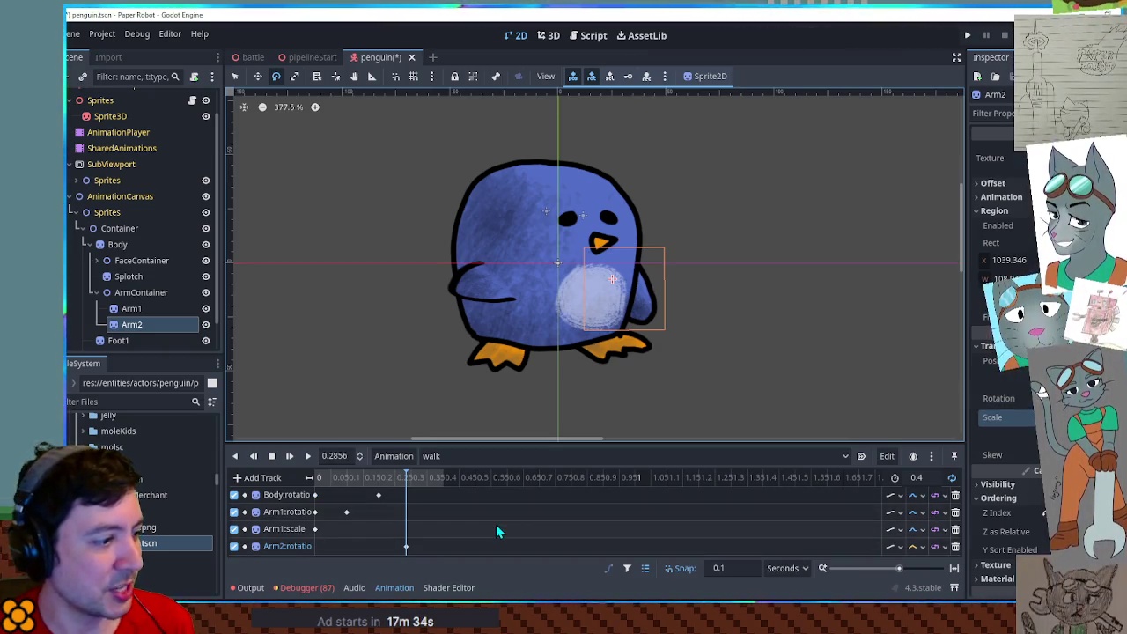
click(1041, 417)
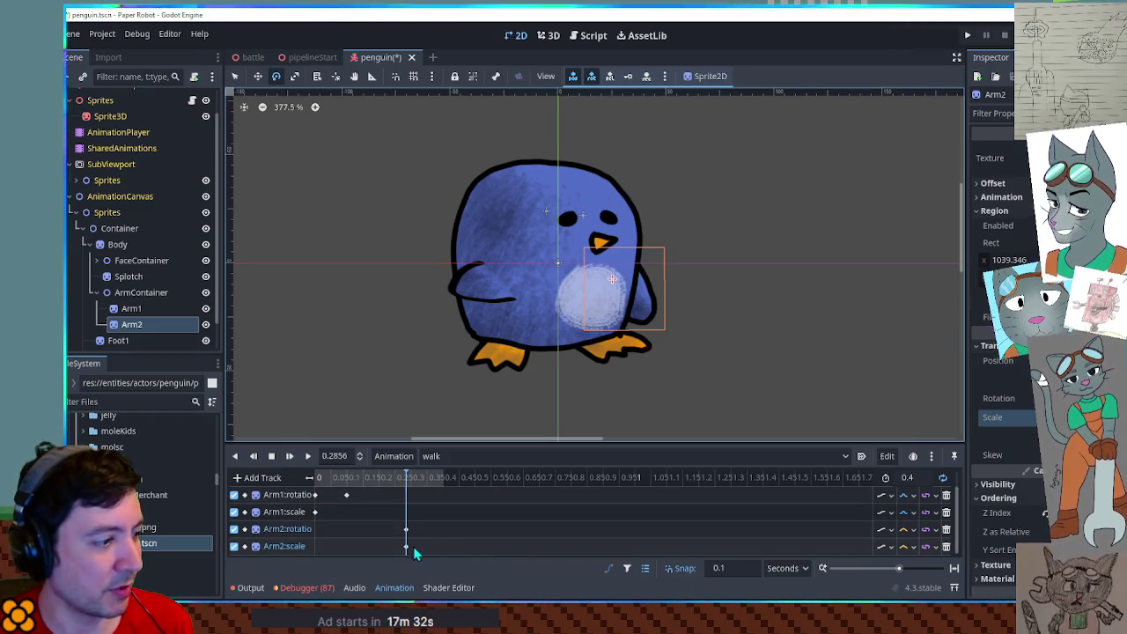
drag(408, 549, 322, 549)
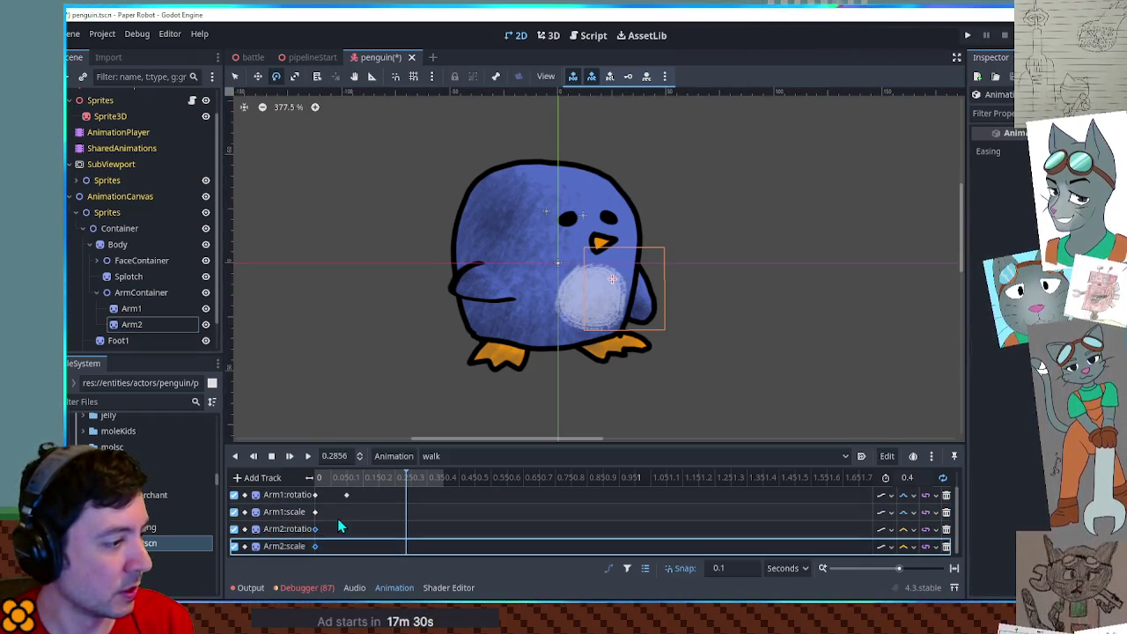
click(315, 495)
click(314, 529)
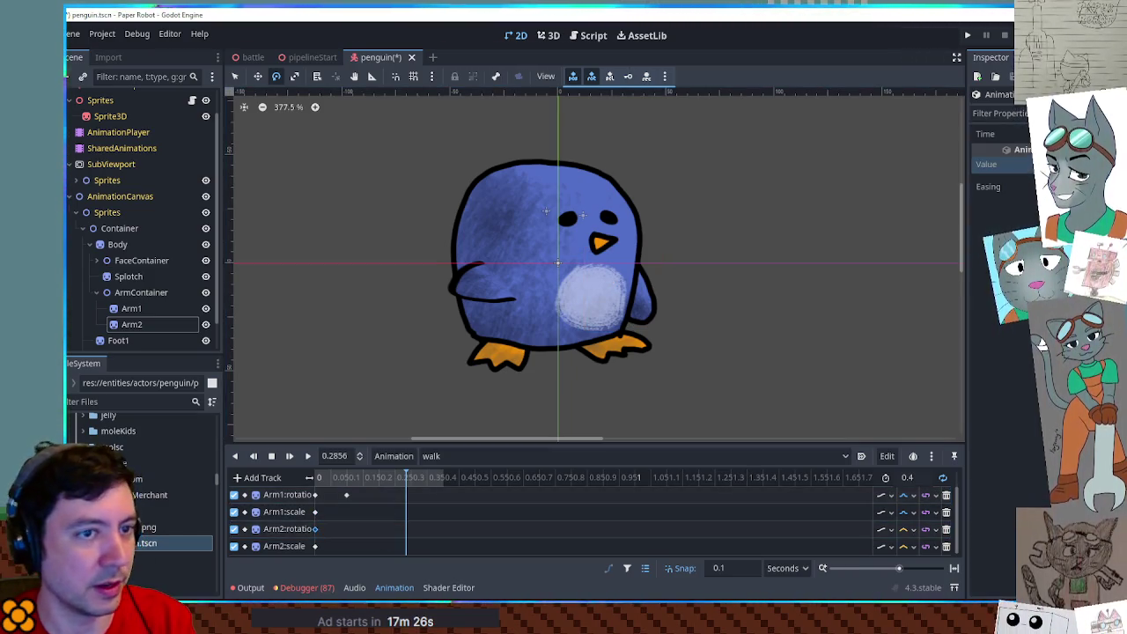
right_click(352, 532)
click(357, 525)
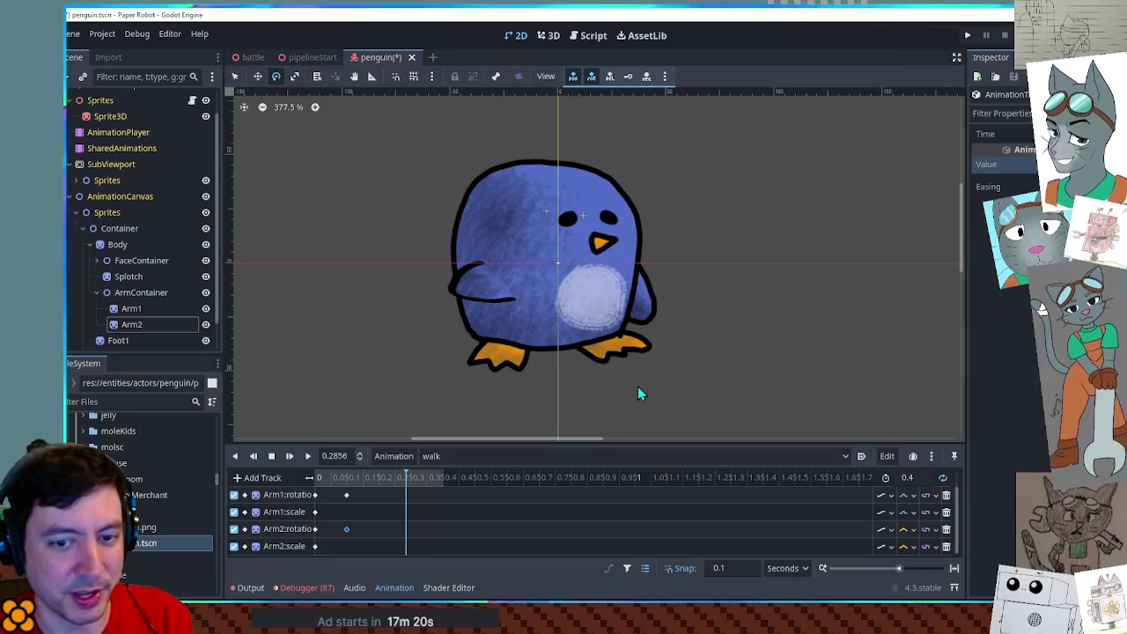
click(314, 546)
click(314, 512)
click(314, 546)
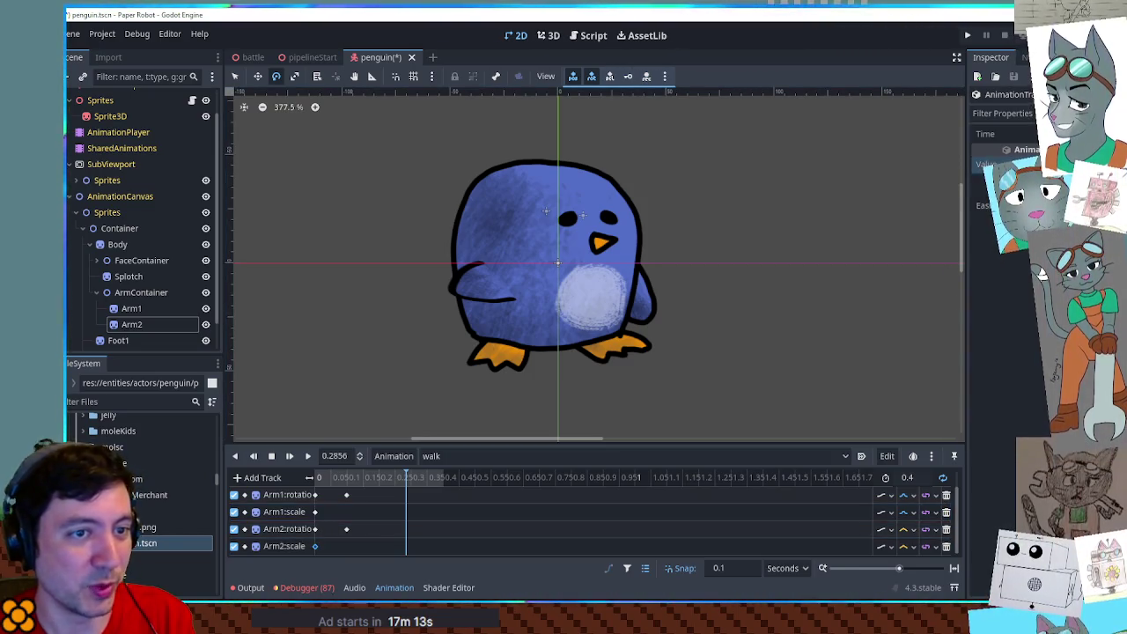
Preview the walk with both arms swinging, checking the Arm2 tracks' interpolation options.
click(309, 457)
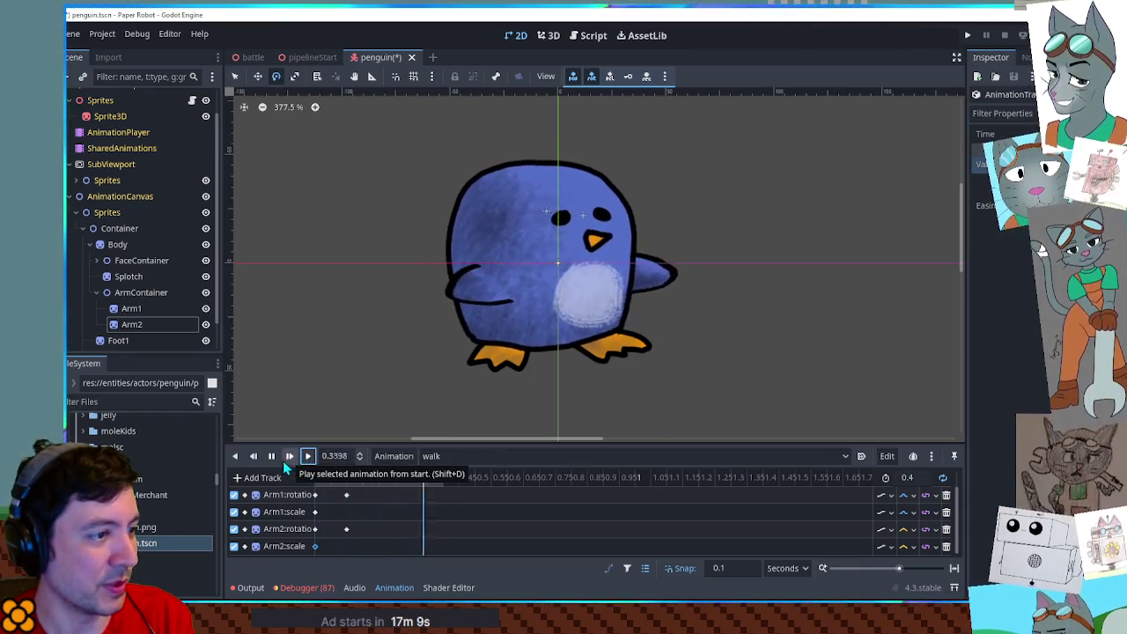
click(268, 457)
click(308, 457)
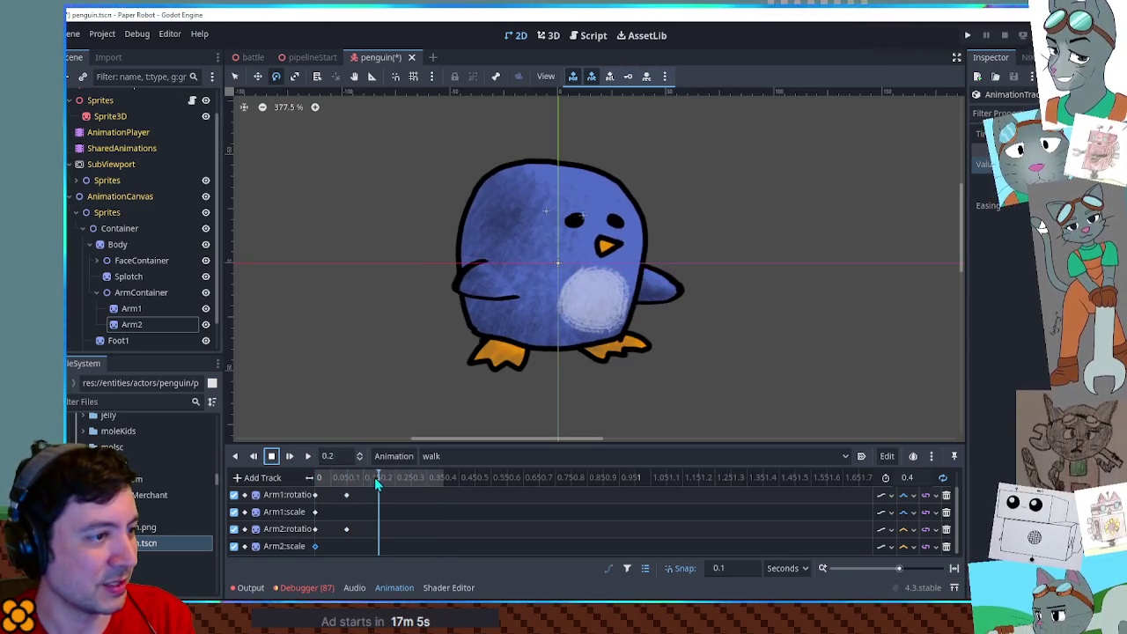
click(903, 526)
click(907, 546)
click(903, 539)
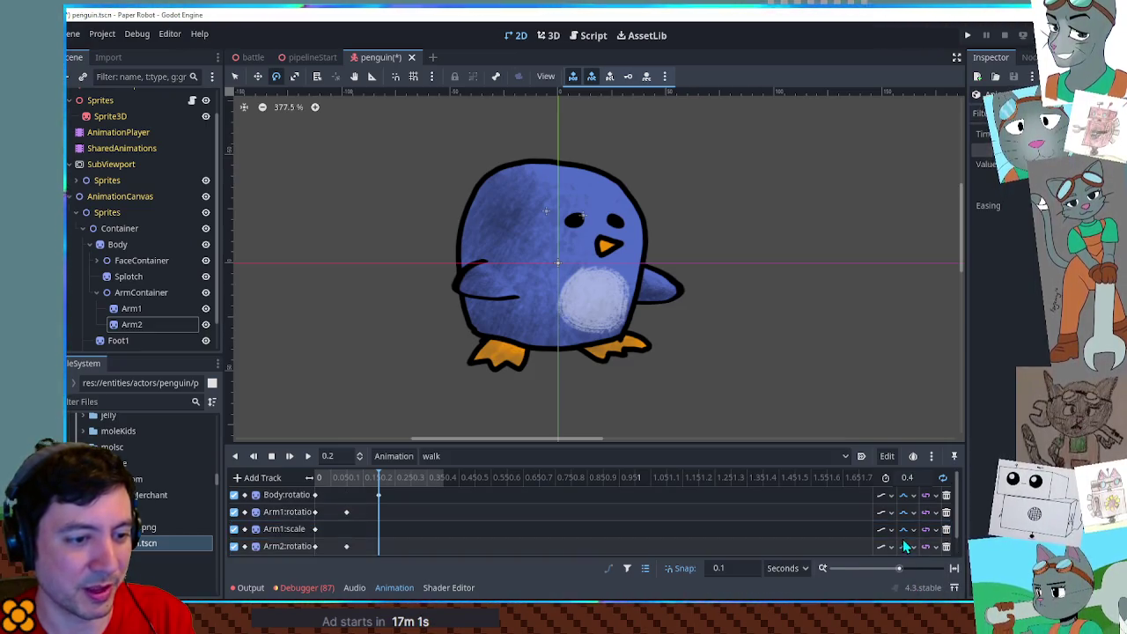
click(308, 458)
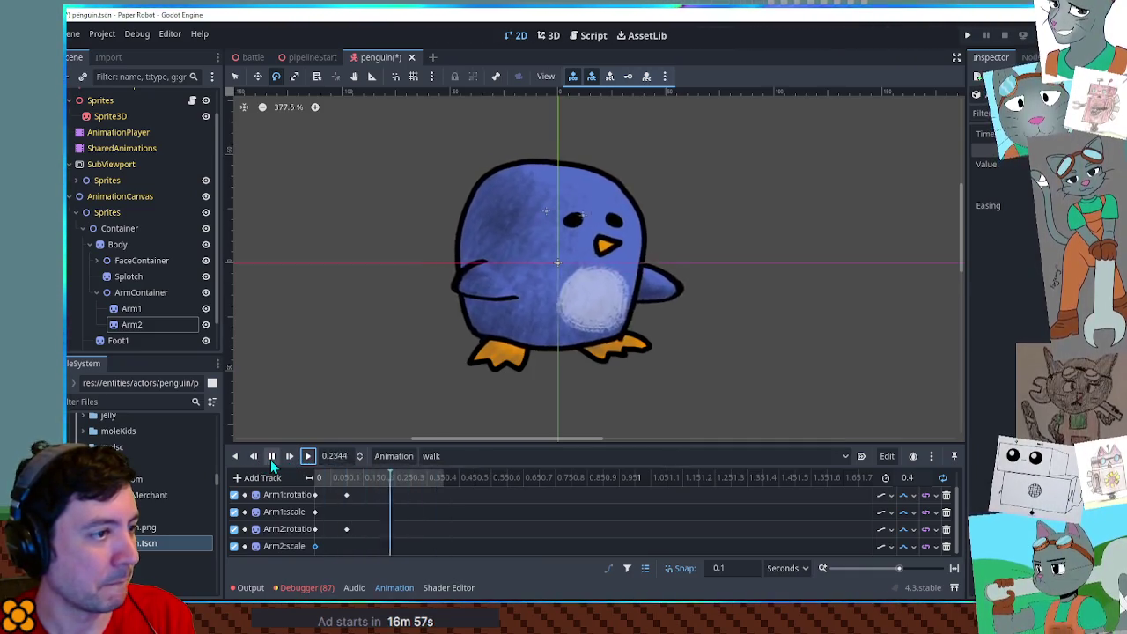
click(270, 457)
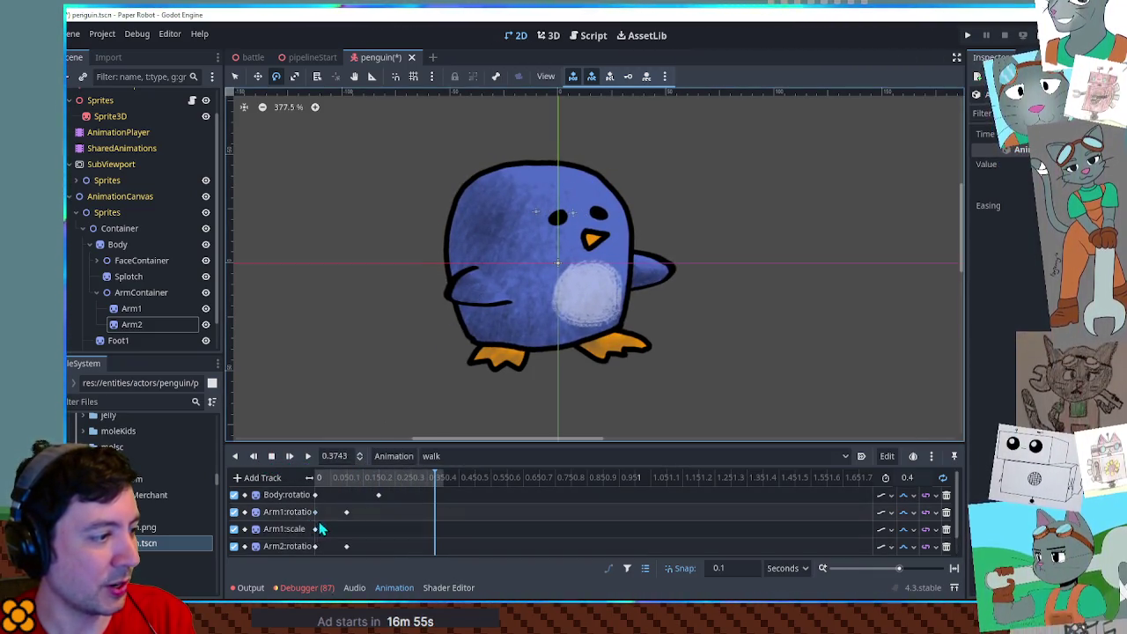
scroll(458, 520, up, 1)
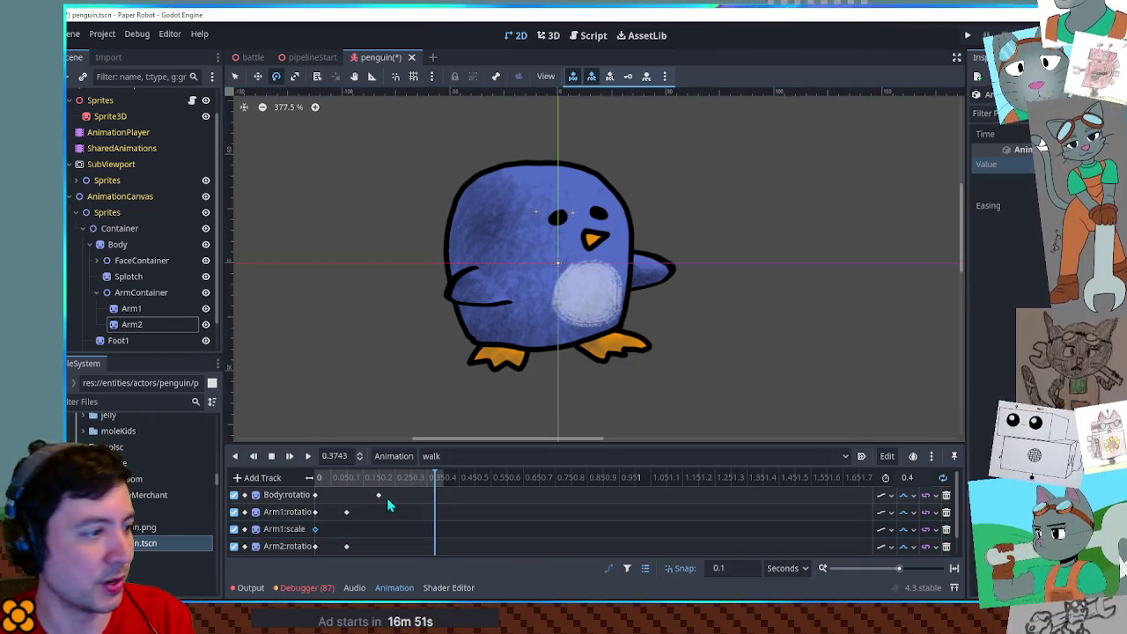
click(308, 456)
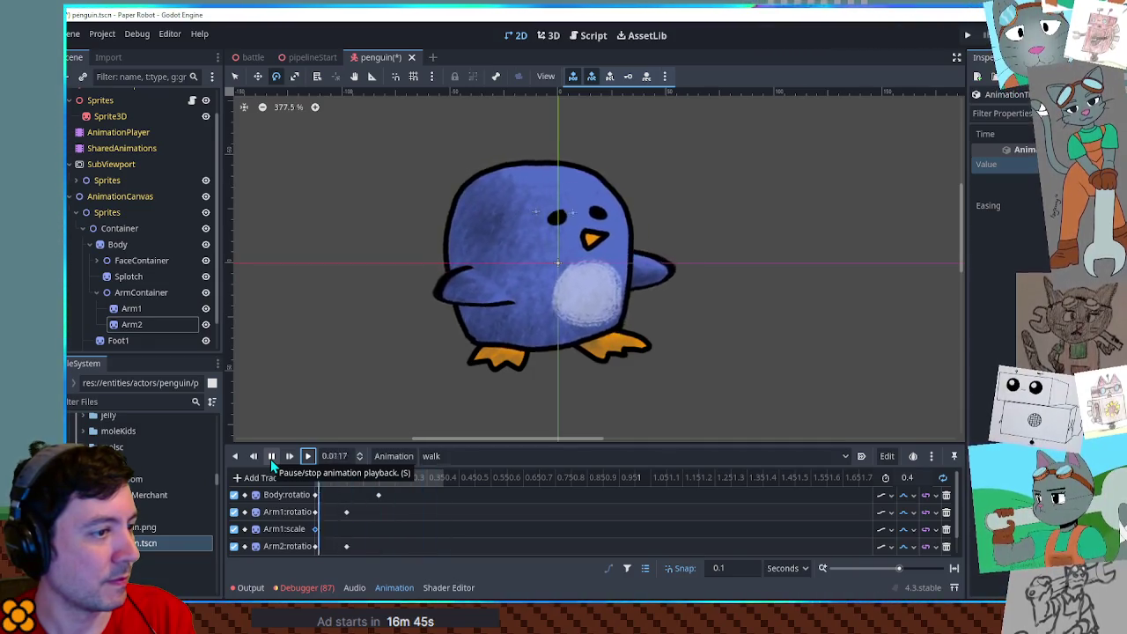
click(271, 459)
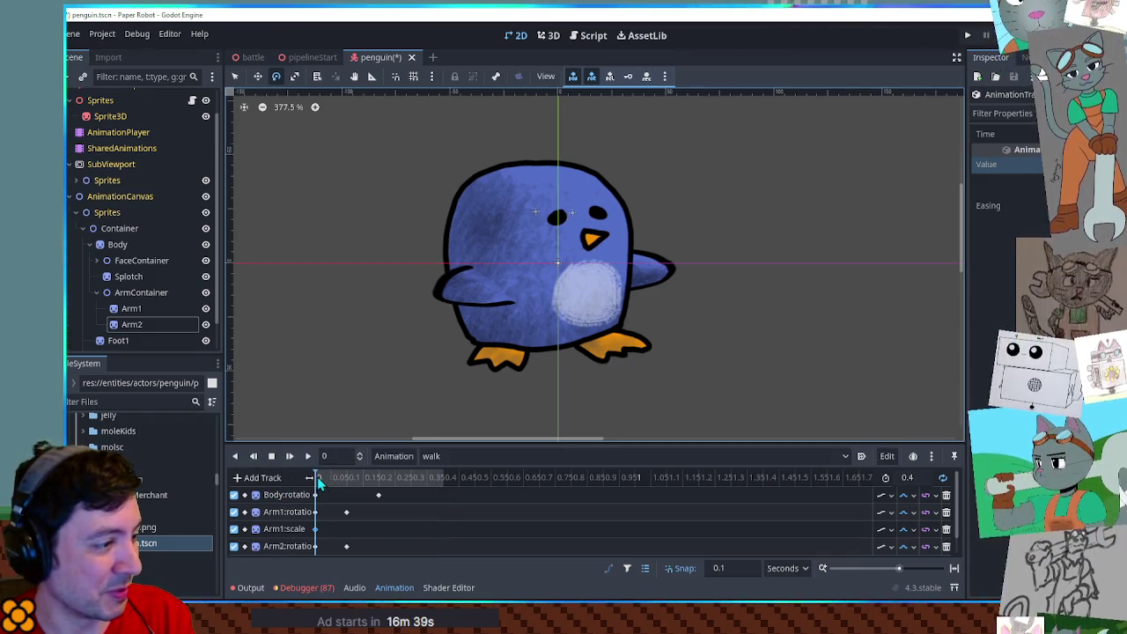
scroll(602, 391, up, 3)
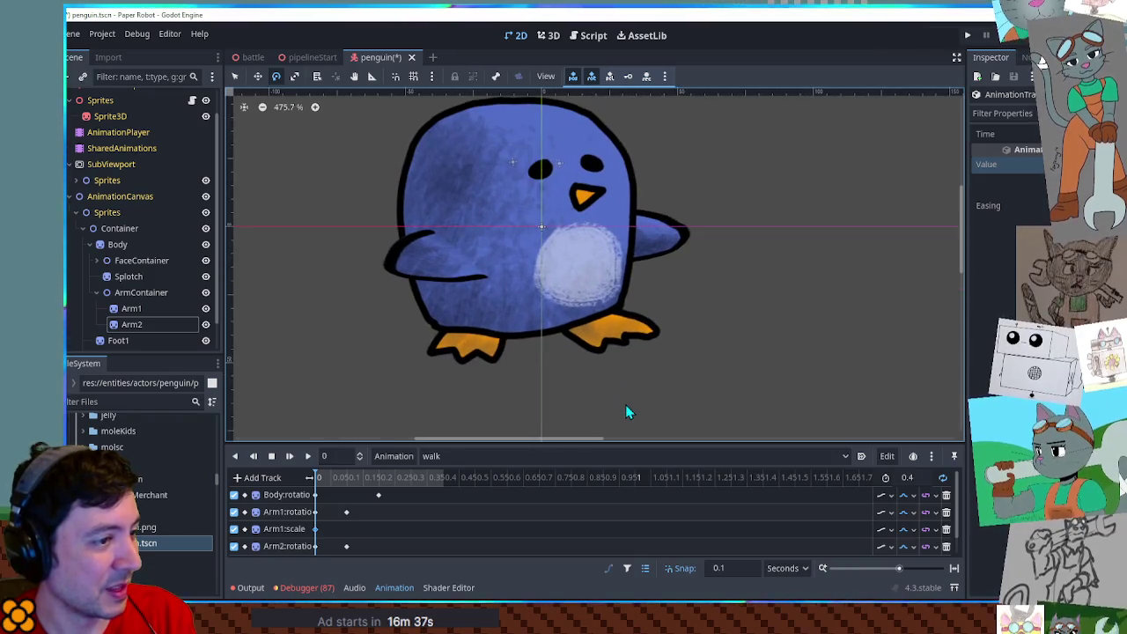
Select the right foot sprite Foot2 with the pivot-adjust tool active.
click(602, 343)
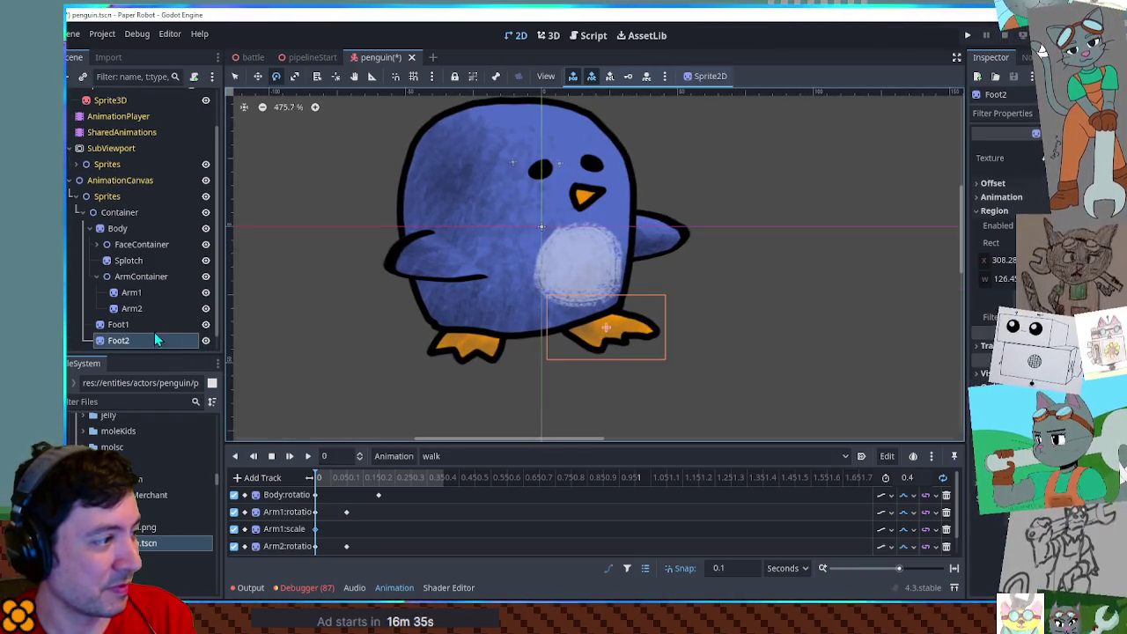
click(429, 357)
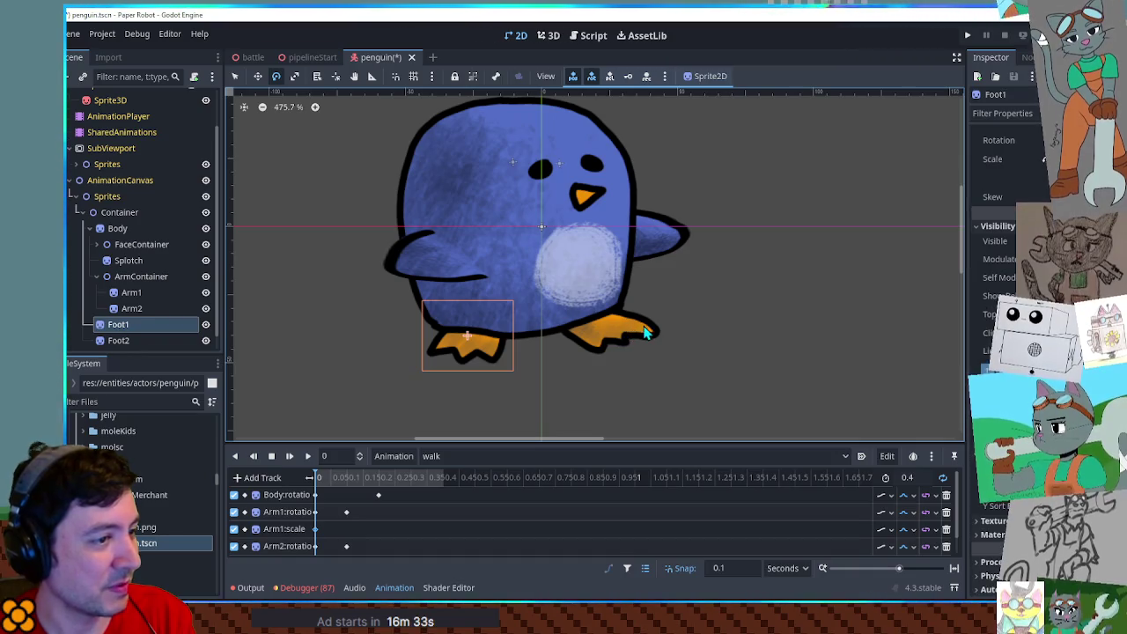
click(147, 327)
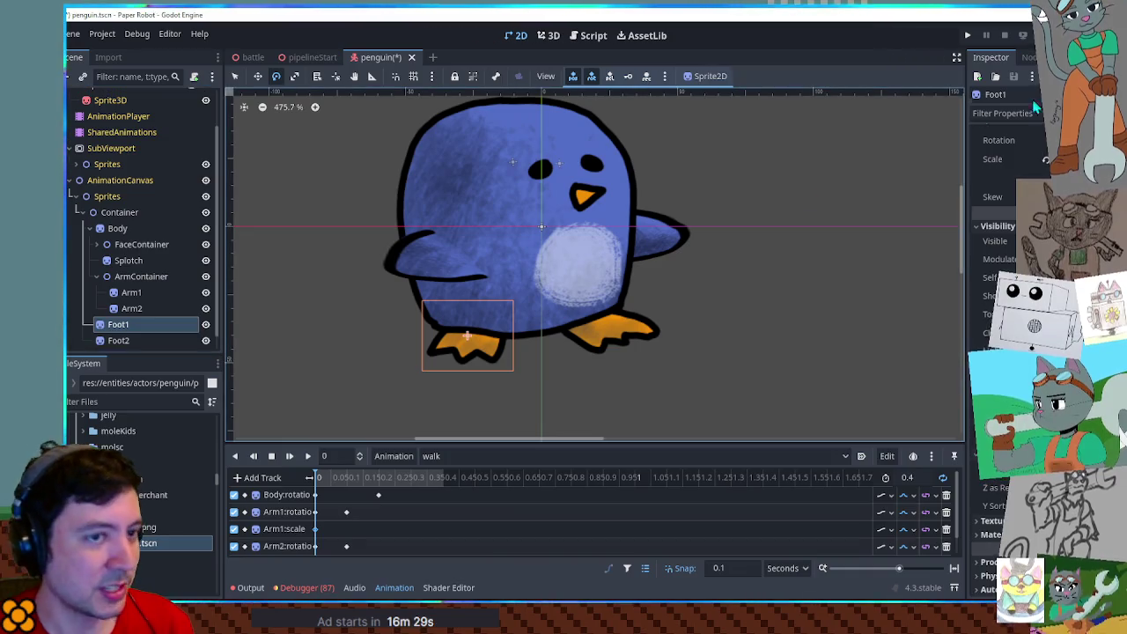
click(336, 76)
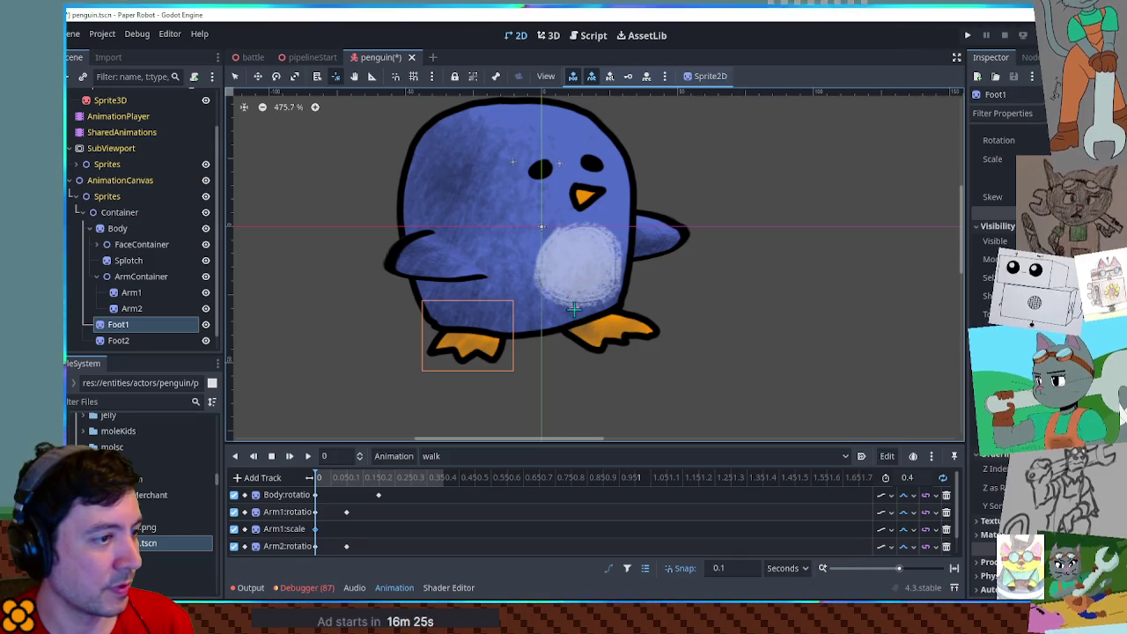
click(121, 340)
click(116, 325)
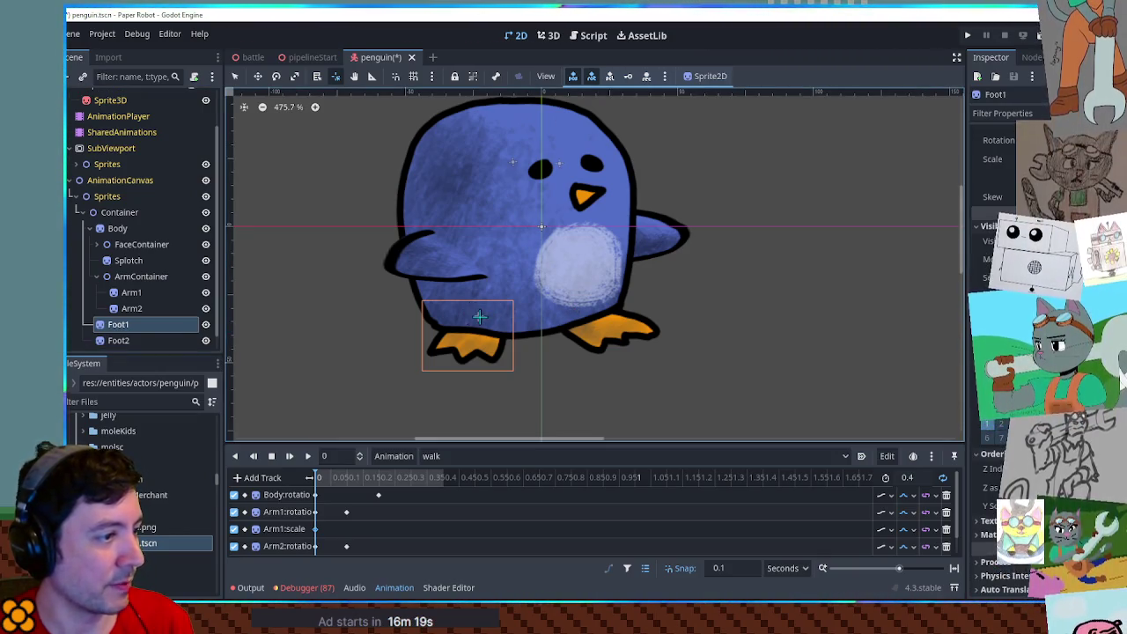
click(132, 340)
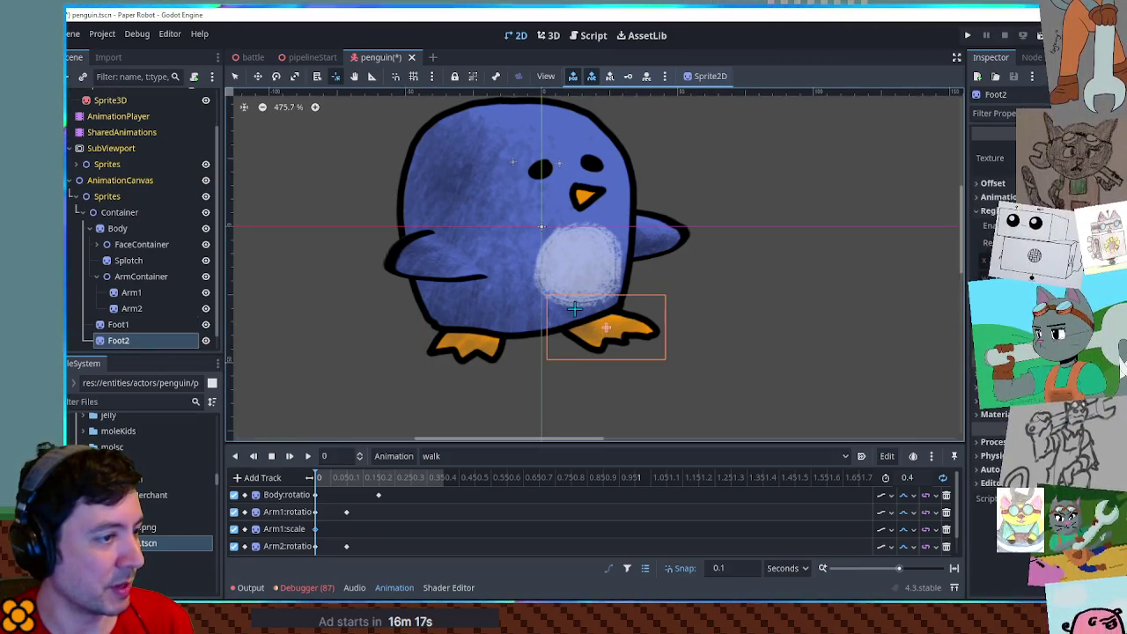
scroll(397, 526, down, 1)
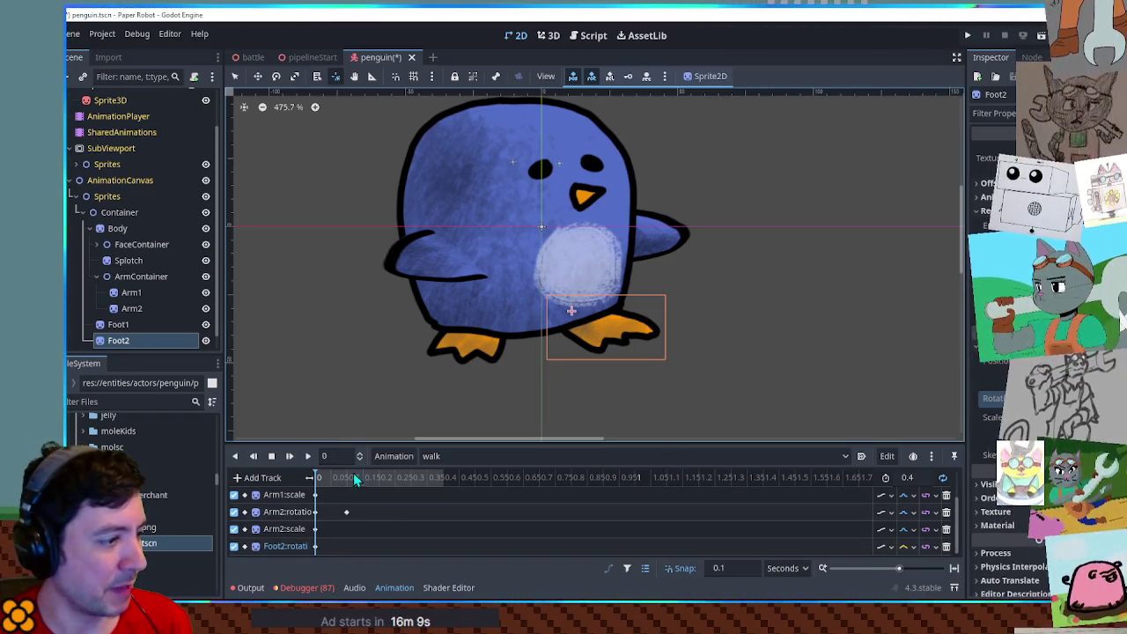
ctrl+scroll(361, 551, up, 3)
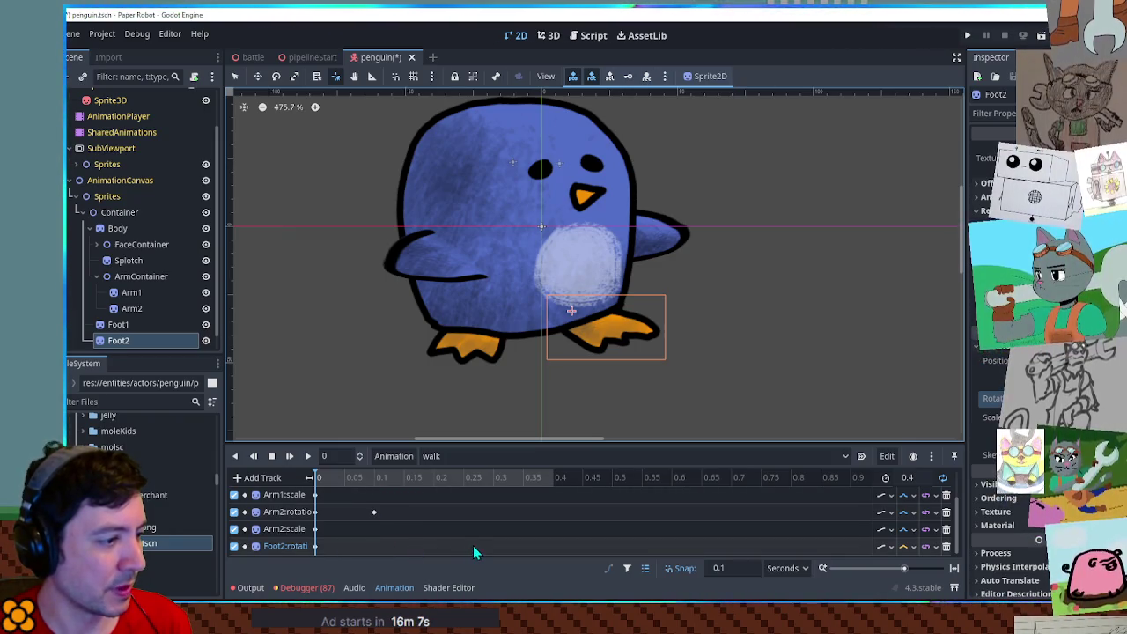
Add a Foot2 rotation key at 0.2 seconds, change its interpolation, and preview the walk.
mouse_move(335, 478)
mouse_down()
mouse_move(436, 490)
mouse_move(319, 489)
mouse_move(484, 491)
mouse_move(309, 493)
mouse_move(451, 483)
mouse_up()
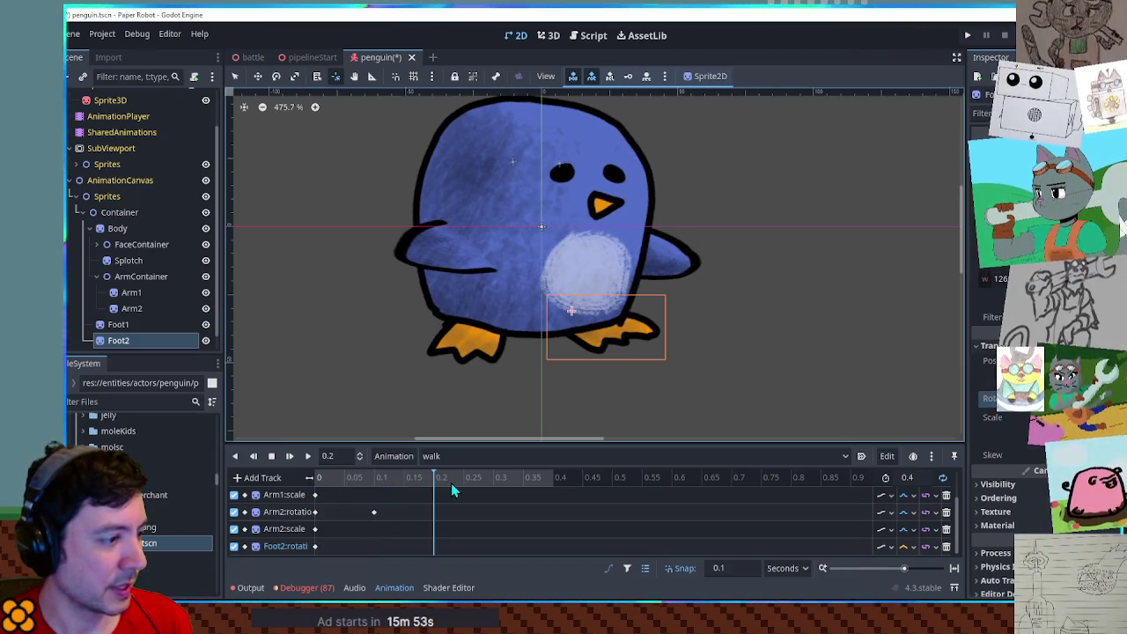
click(314, 547)
key(ctrl+d)
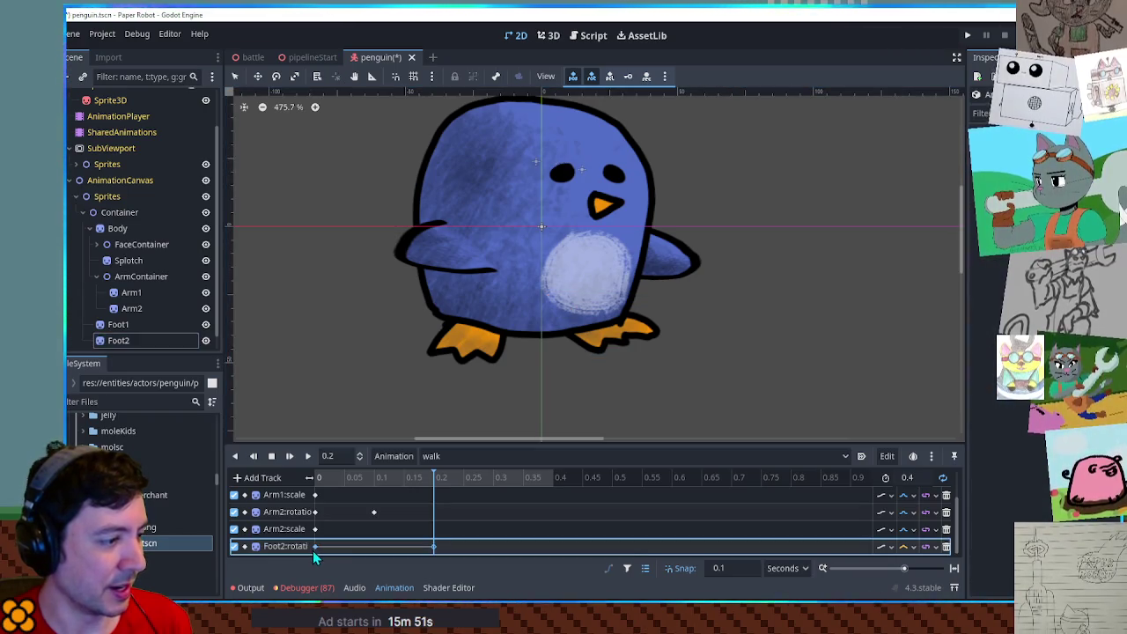
click(910, 547)
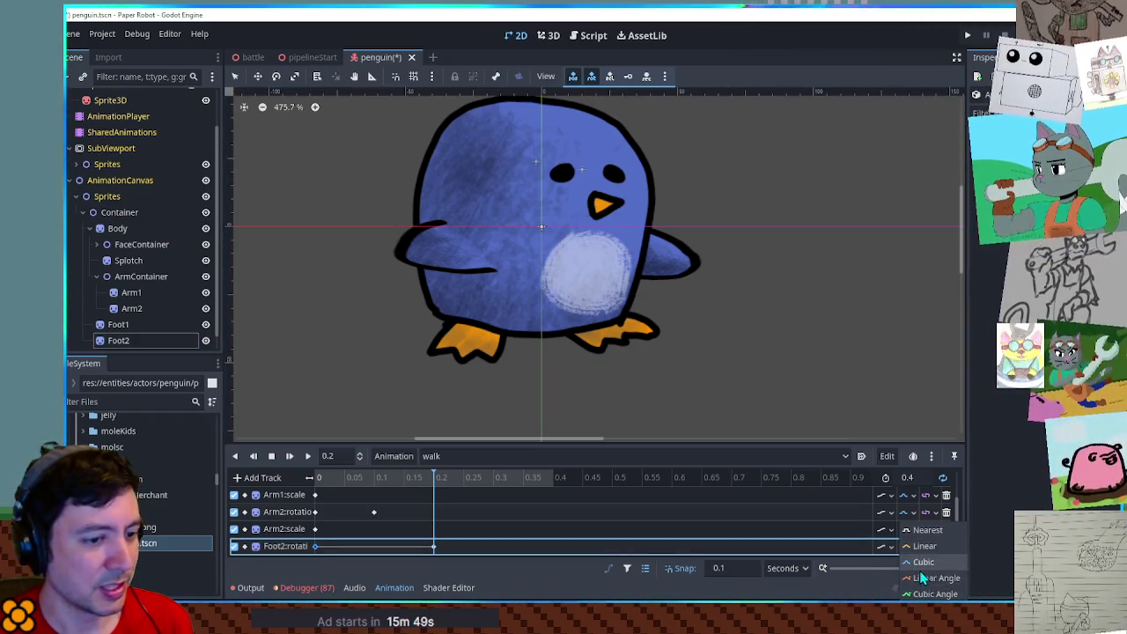
click(925, 581)
click(307, 455)
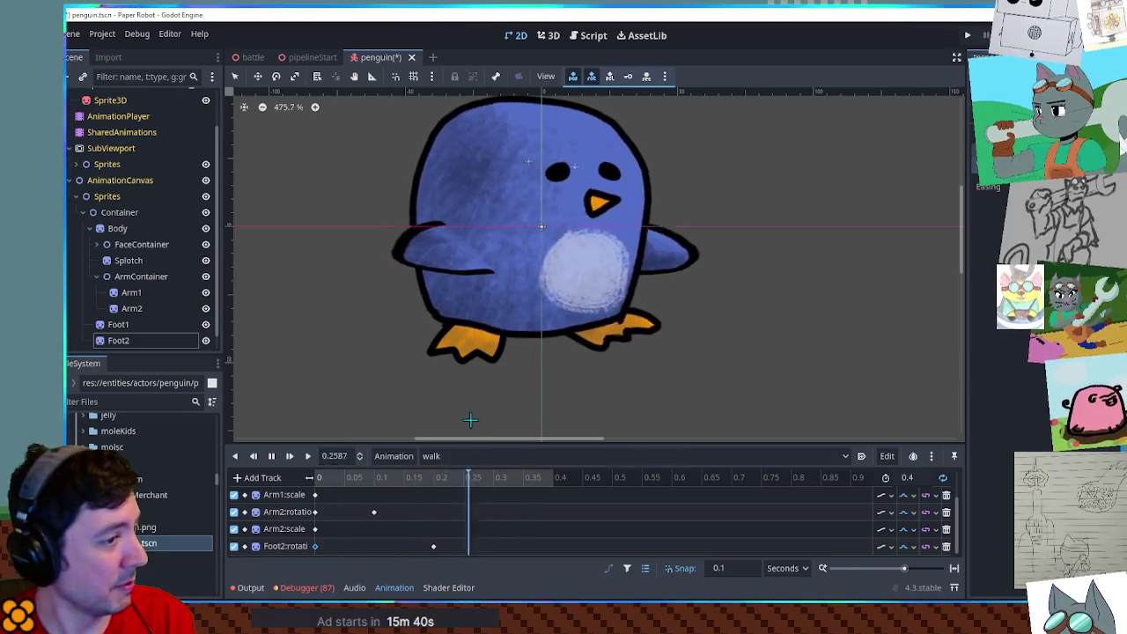
click(272, 457)
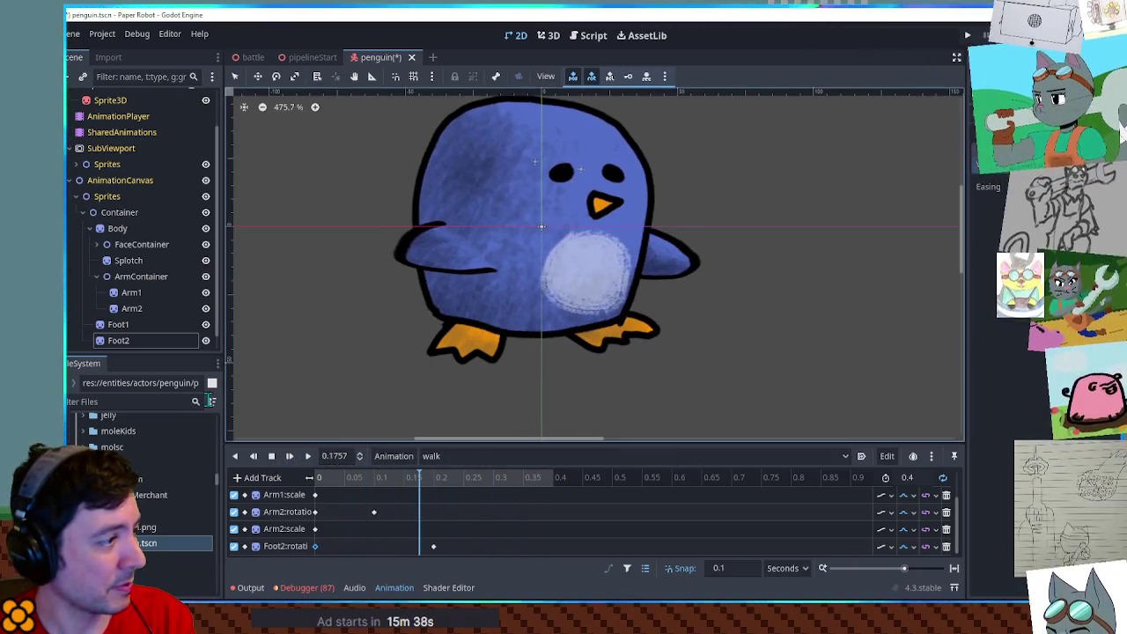
click(123, 324)
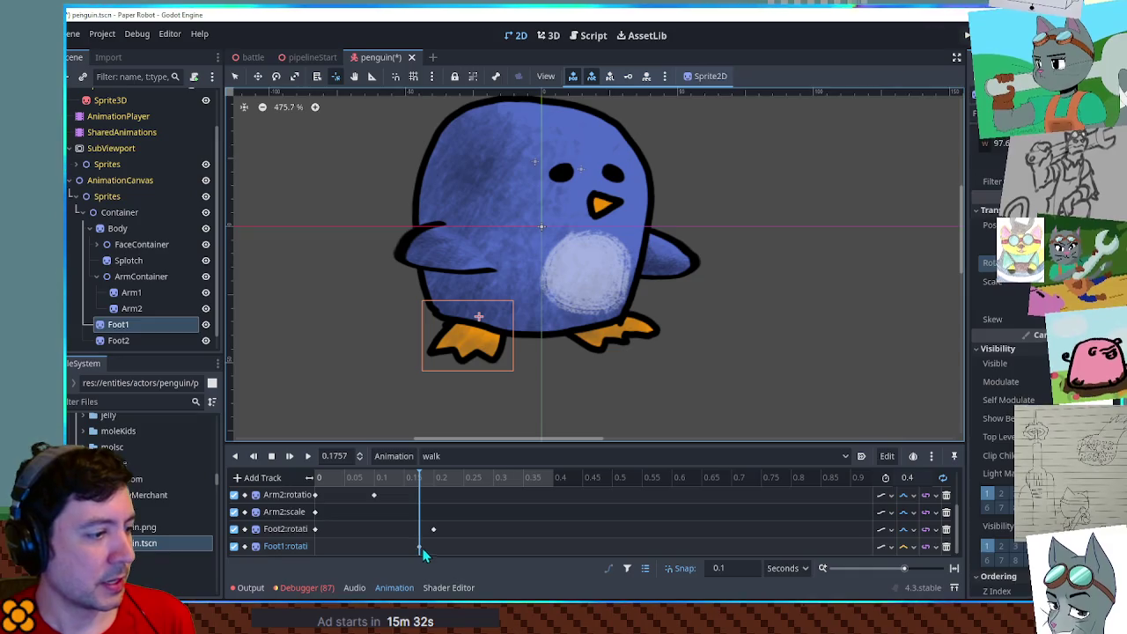
Key Foot1's rotation at 0.2 seconds with changed interpolation, then play the walk to check both feet.
click(317, 547)
click(435, 477)
double_click(435, 546)
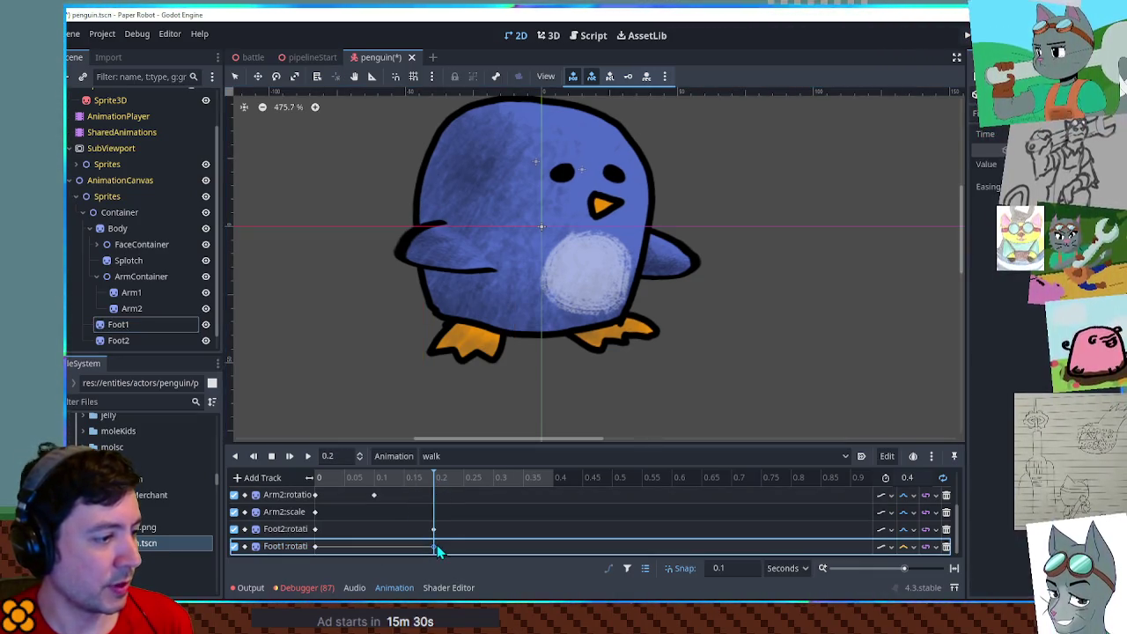
click(913, 547)
click(922, 574)
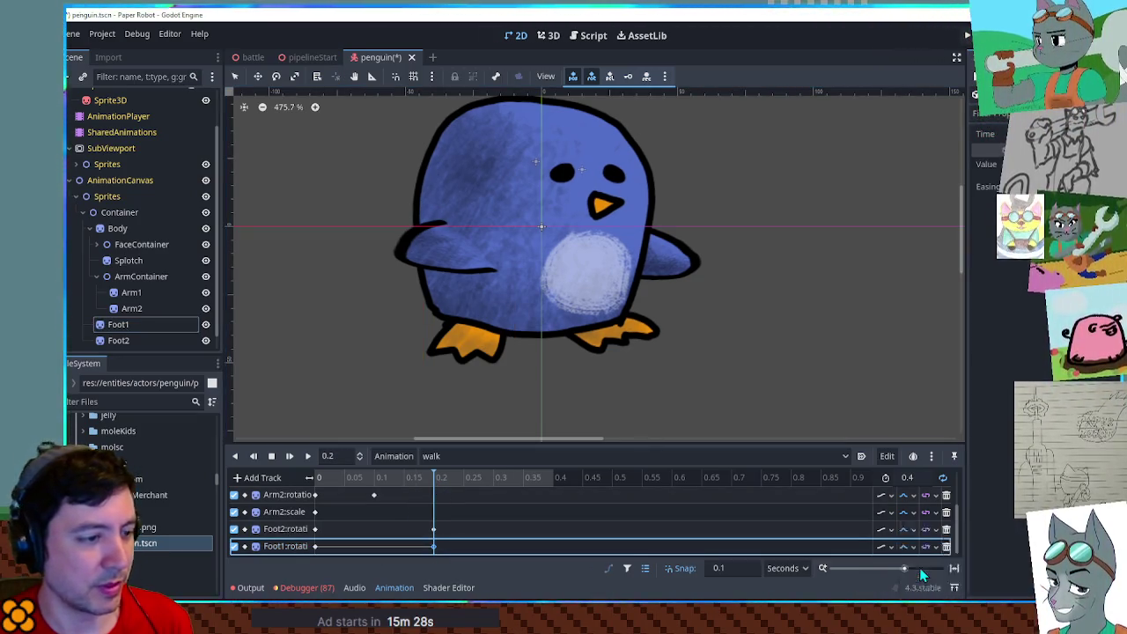
click(291, 458)
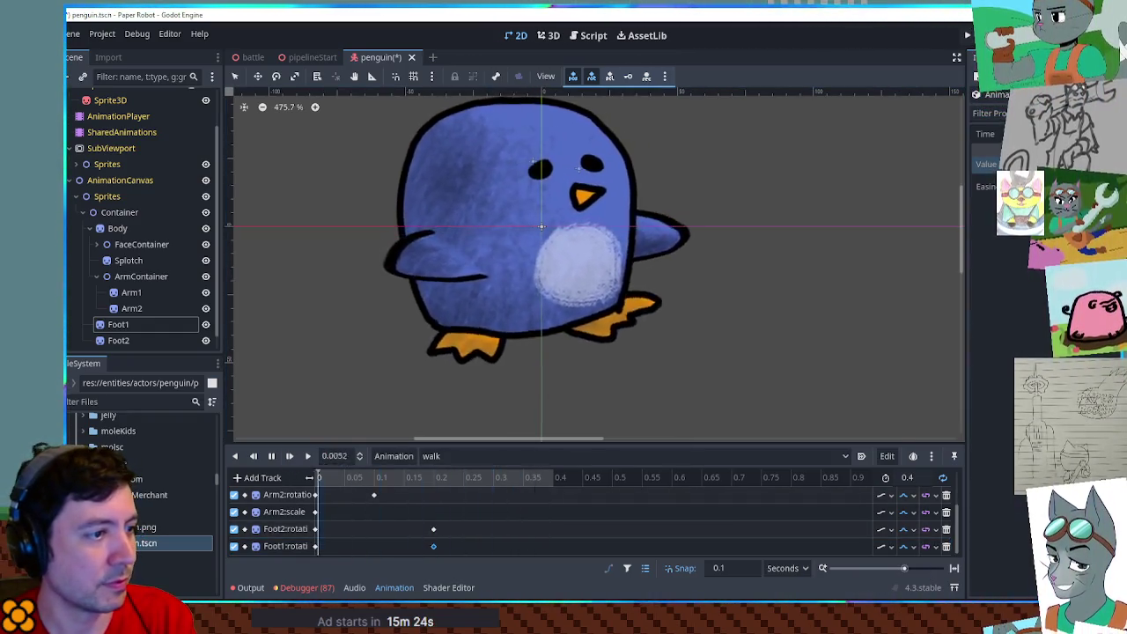
scroll(696, 396, down, 4)
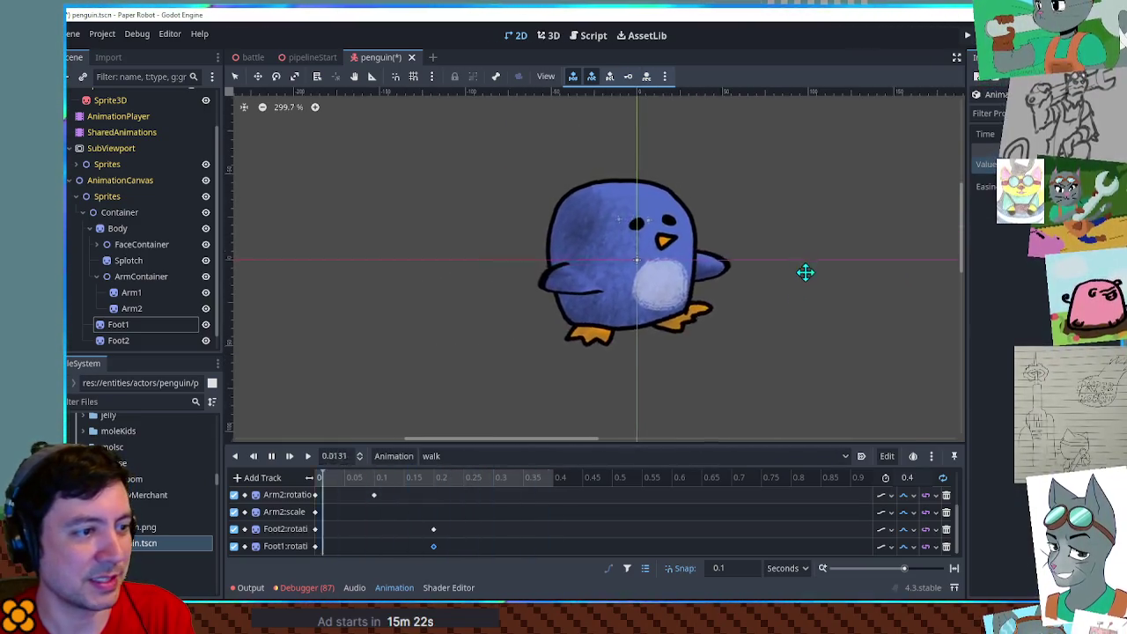
Stop playback and step through the walk poses at 0.2, 0.3, 0.1 and 0 seconds.
scroll(749, 294, up, 4)
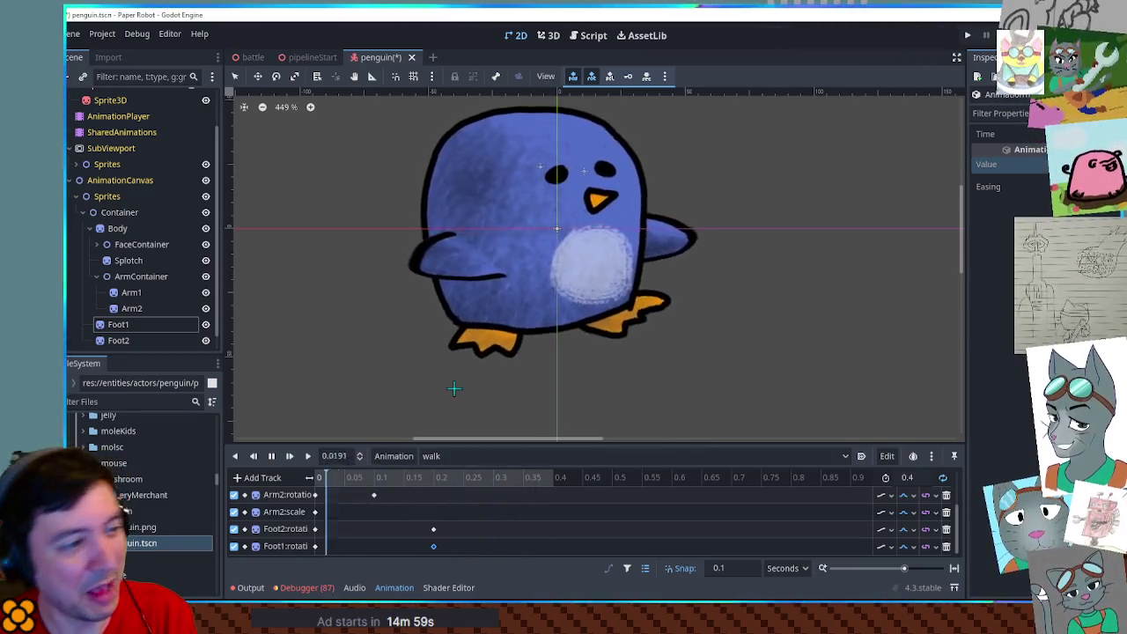
click(314, 528)
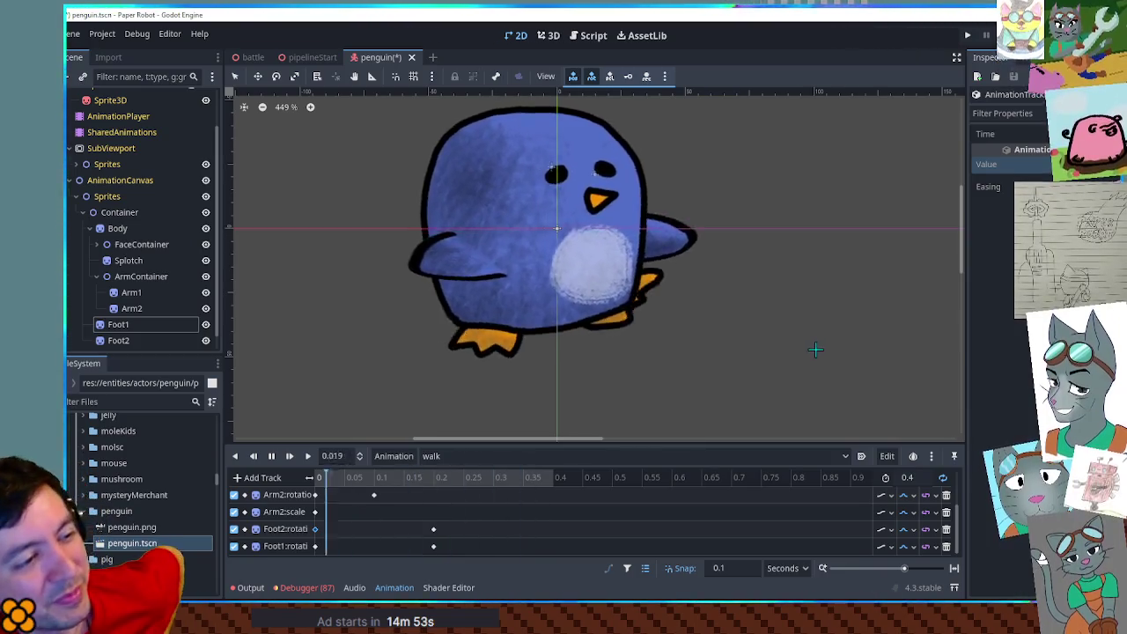
scroll(810, 338, down, 5)
scroll(805, 322, up, 3)
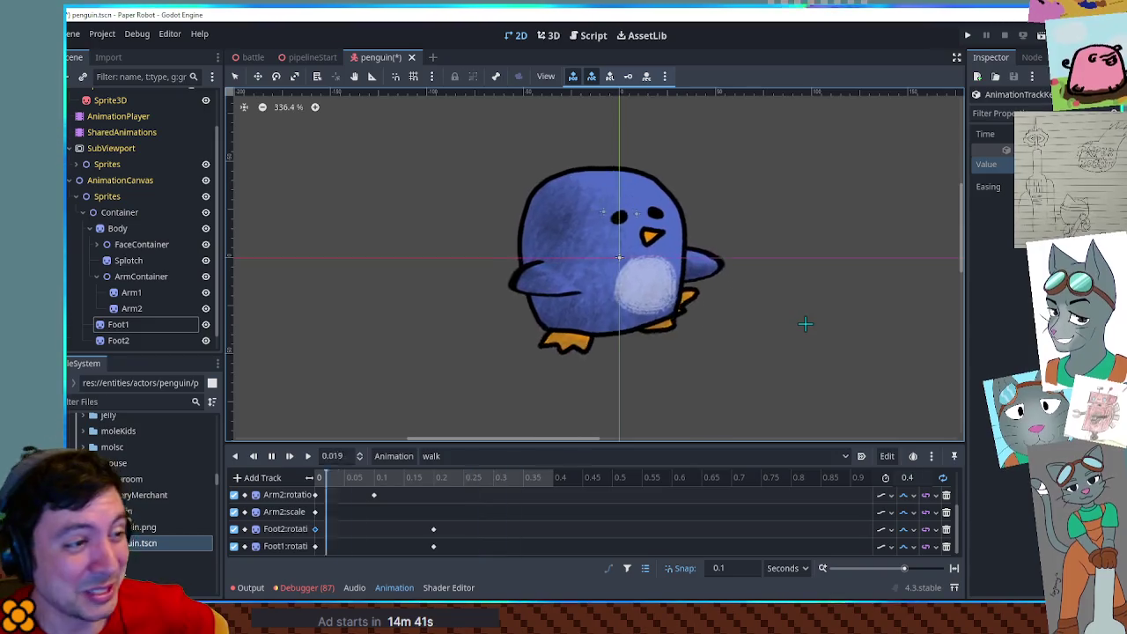
click(269, 456)
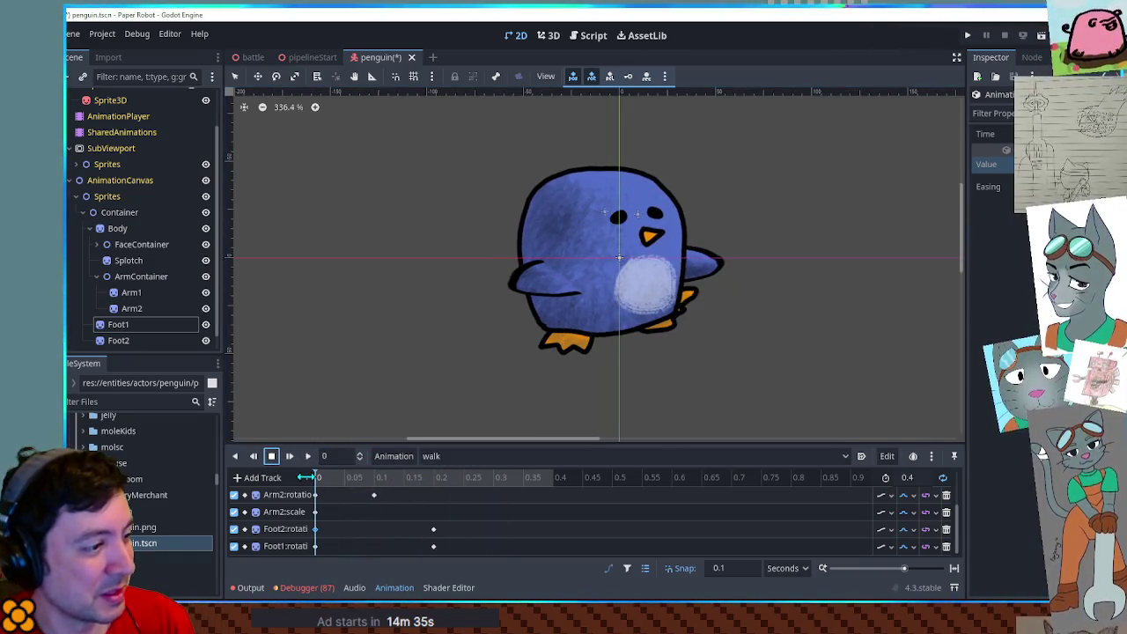
click(433, 496)
click(469, 506)
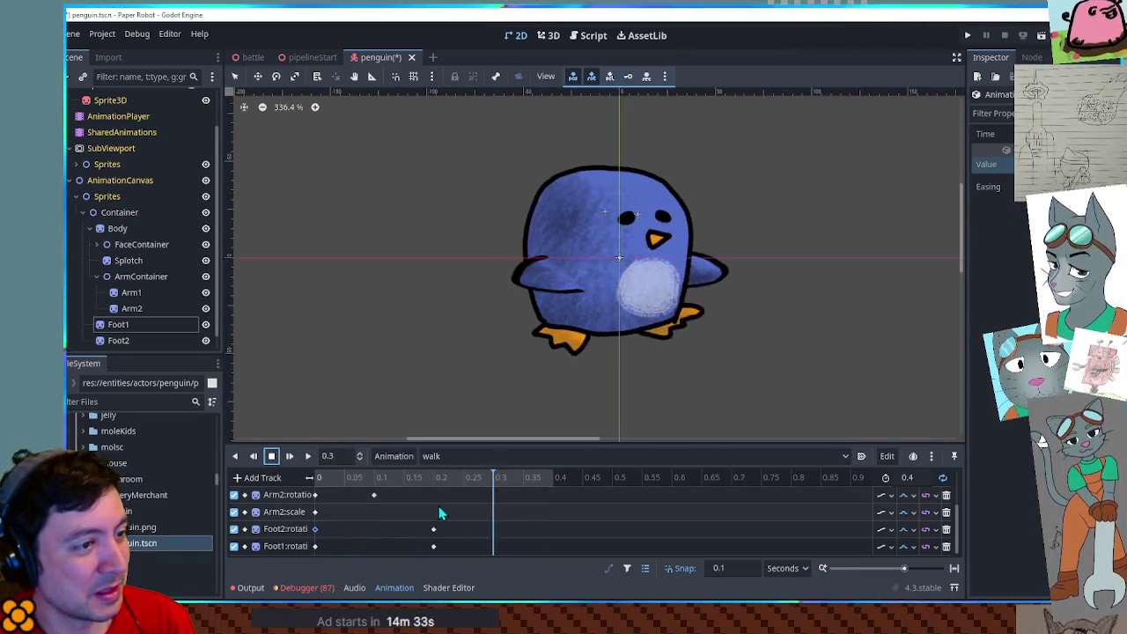
click(434, 511)
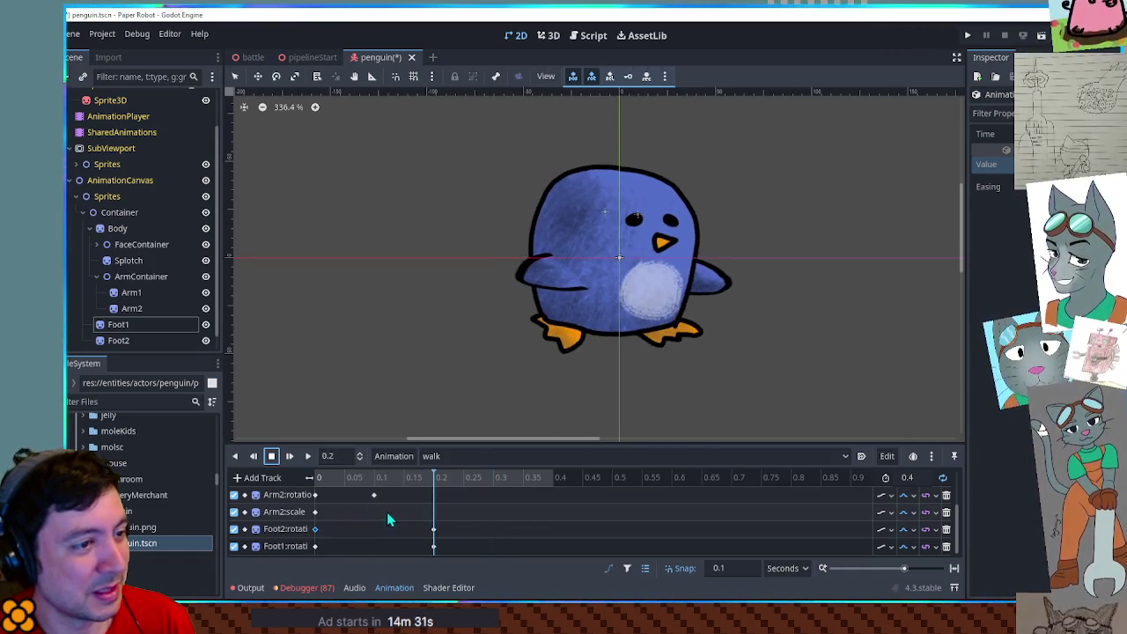
click(369, 479)
click(308, 478)
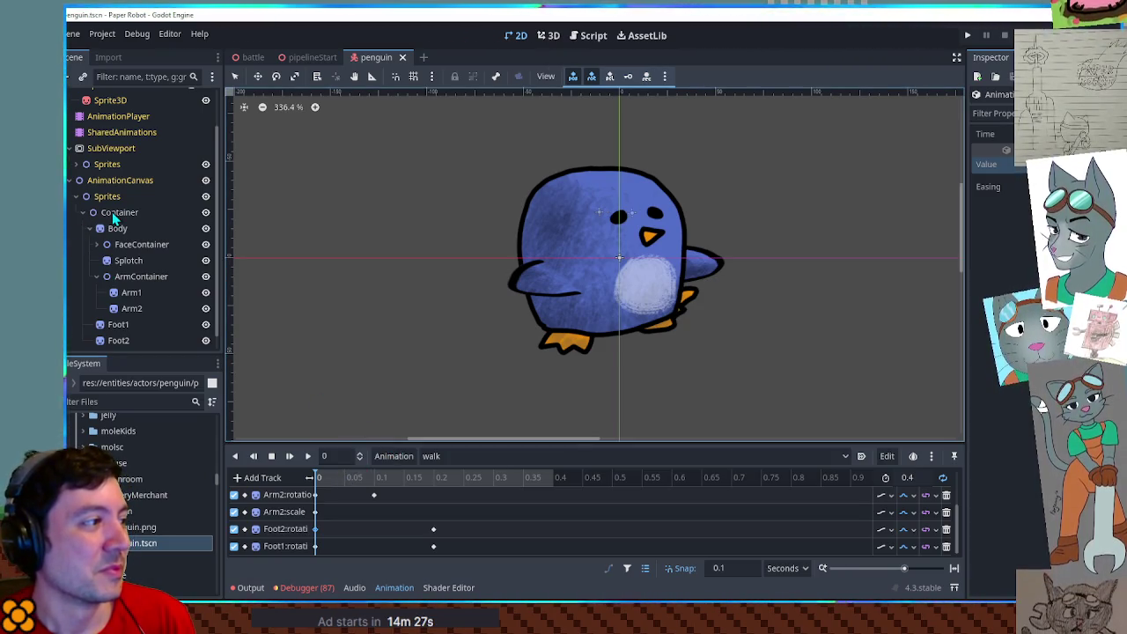
Switch to the RESET animation, save the penguin scene, and show it in the 3D view.
click(431, 456)
click(443, 476)
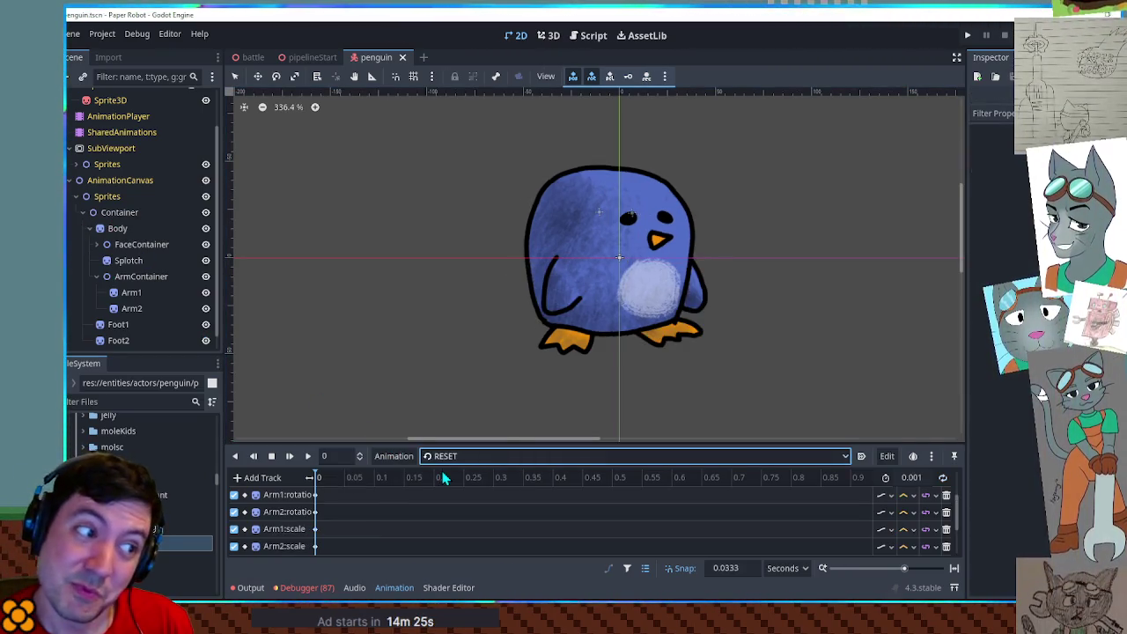
click(113, 214)
click(77, 165)
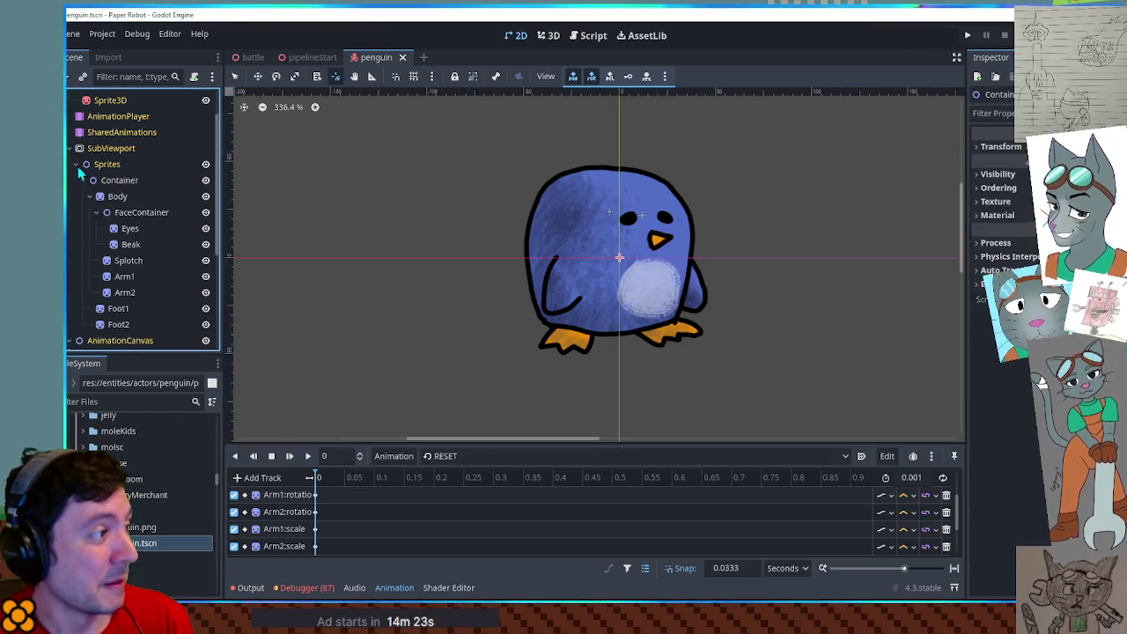
key(ctrl+z)
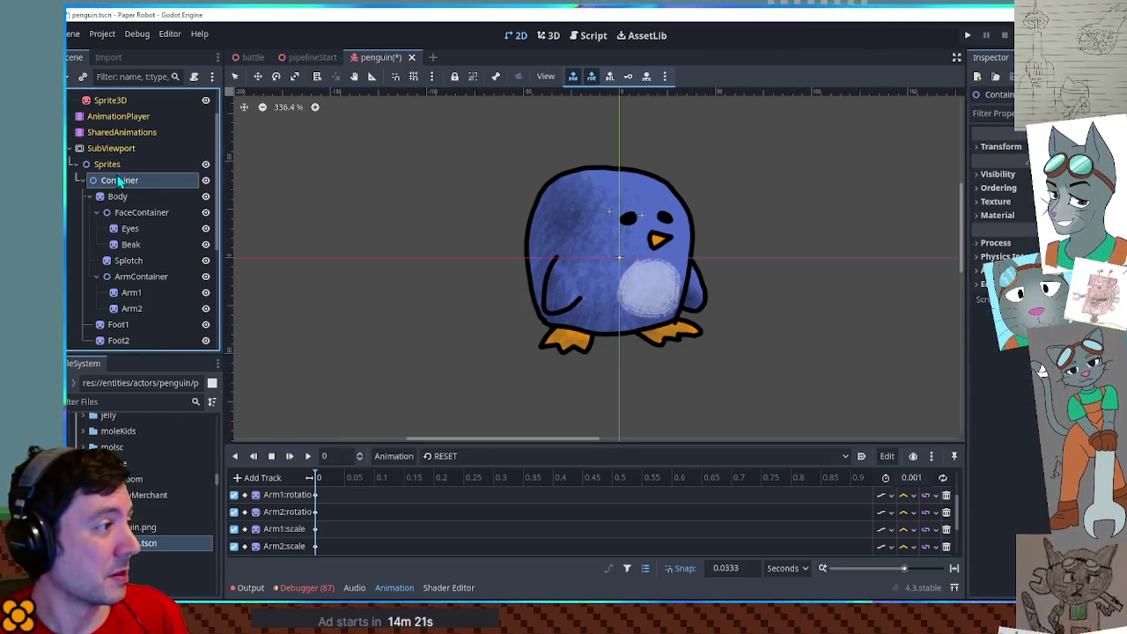
drag(111, 194, 585, 215)
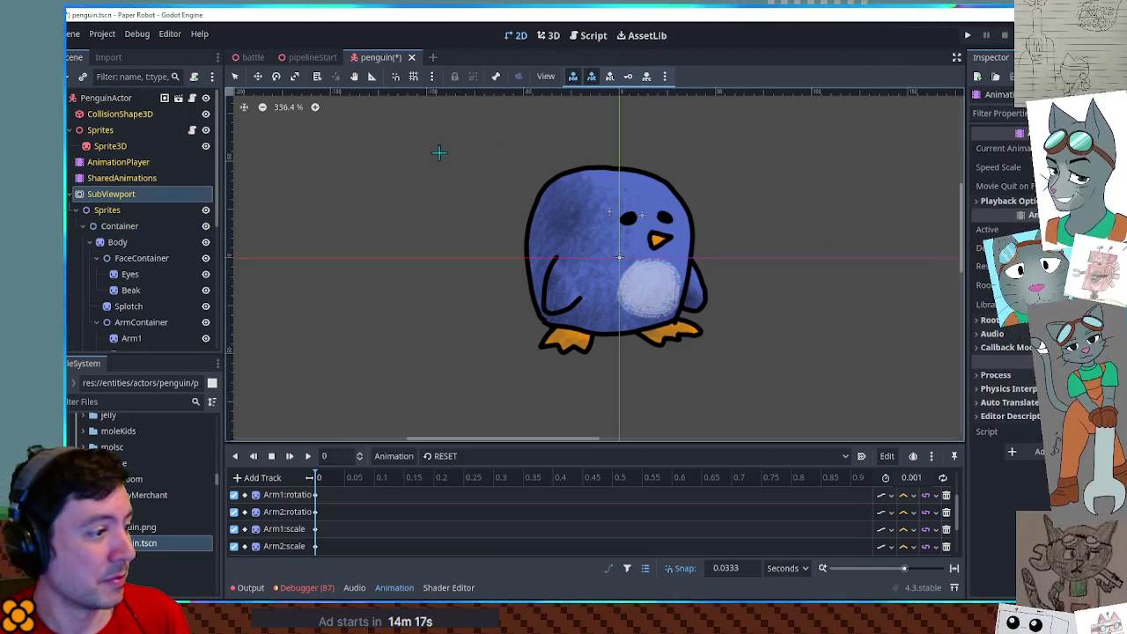
click(549, 35)
key(ctrl+s)
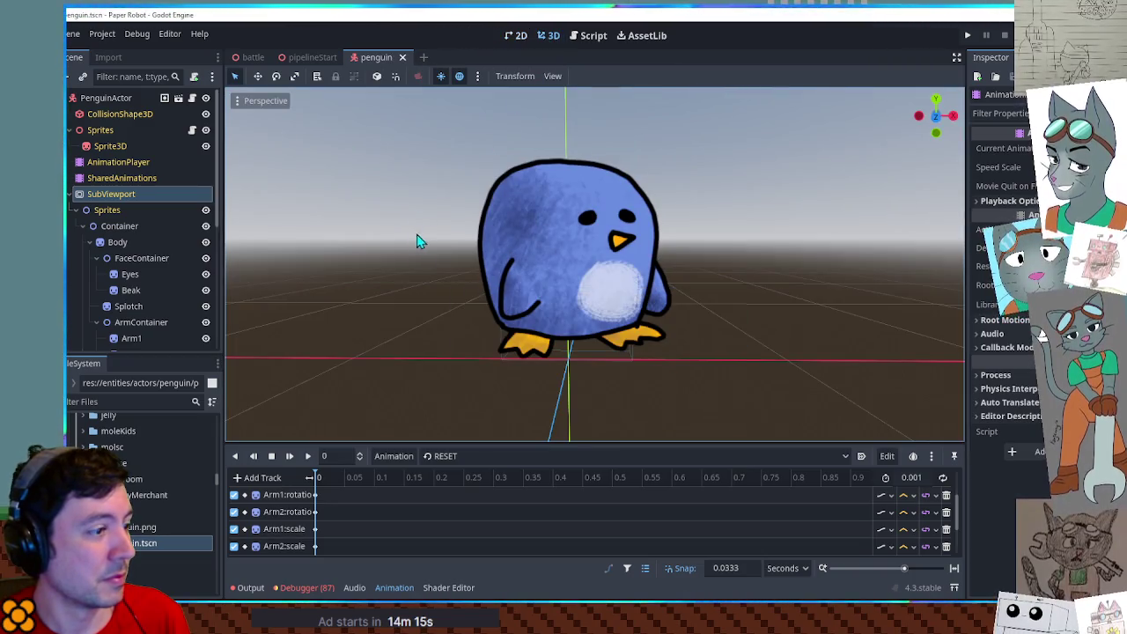
Preview the idle and then walk animations in 3D, viewing the penguin from the front.
click(458, 465)
click(457, 492)
click(307, 456)
click(480, 461)
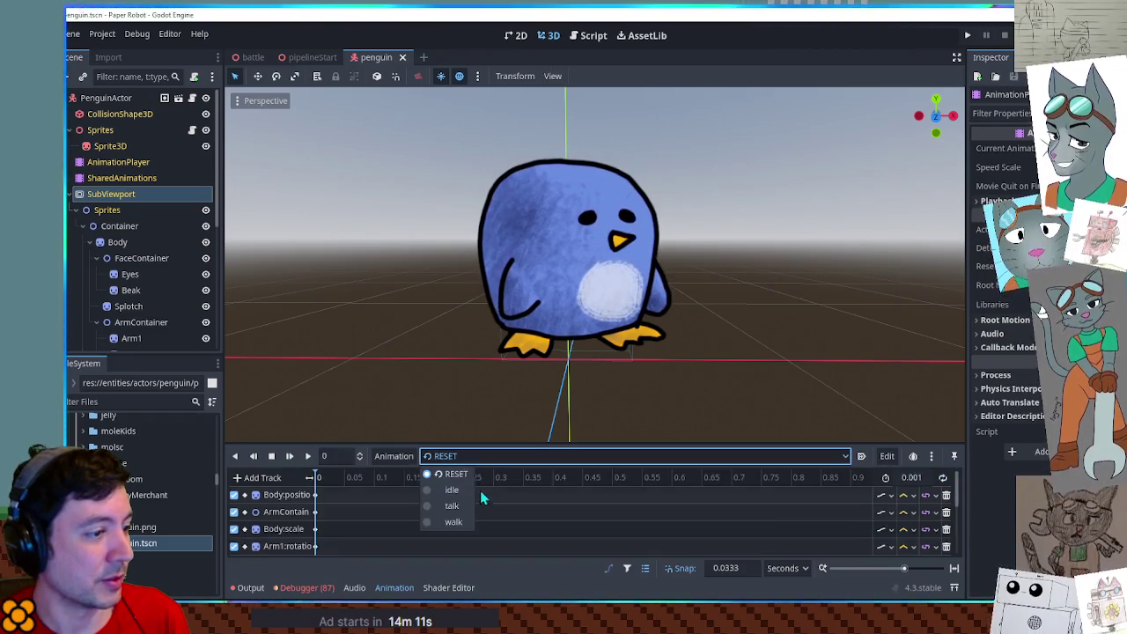
click(480, 491)
click(308, 456)
mouse_move(614, 360)
mouse_down()
mouse_move(305, 368)
mouse_move(747, 357)
mouse_move(668, 359)
mouse_up()
scroll(747, 357, up, 3)
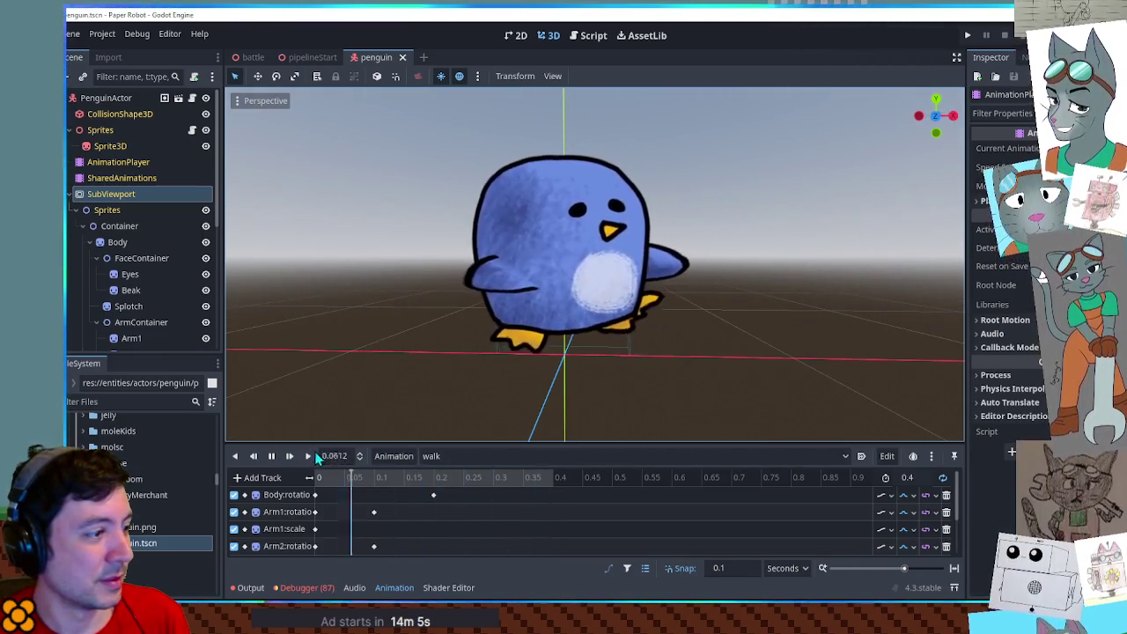
click(271, 456)
Return the animation player to the RESET pose.
click(431, 456)
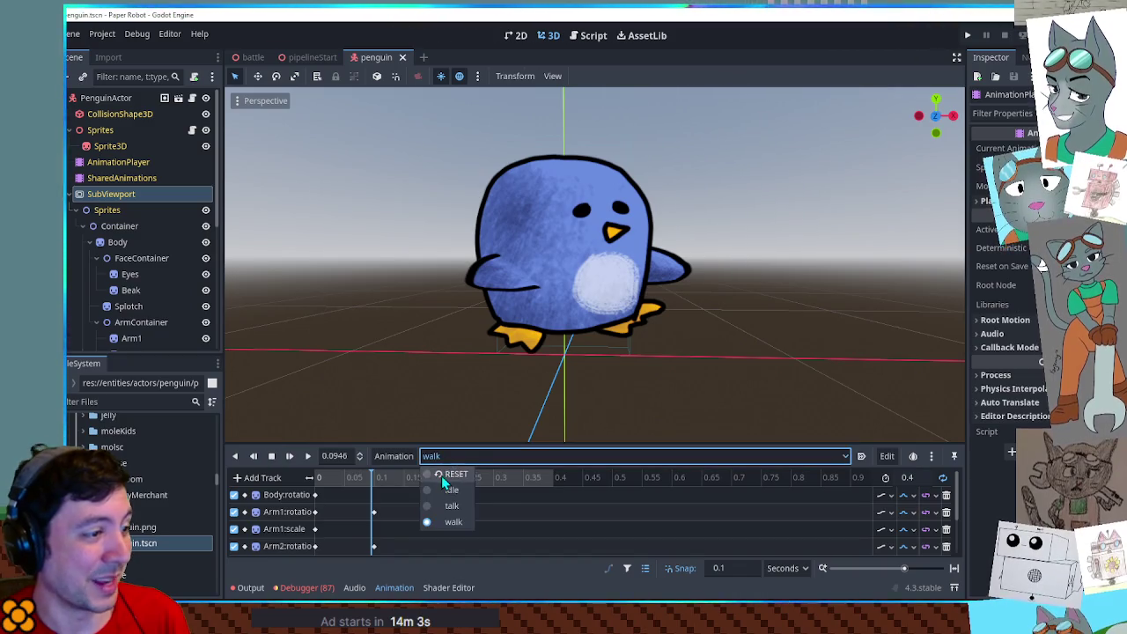
click(441, 475)
scroll(651, 348, down, 3)
scroll(658, 317, up, 3)
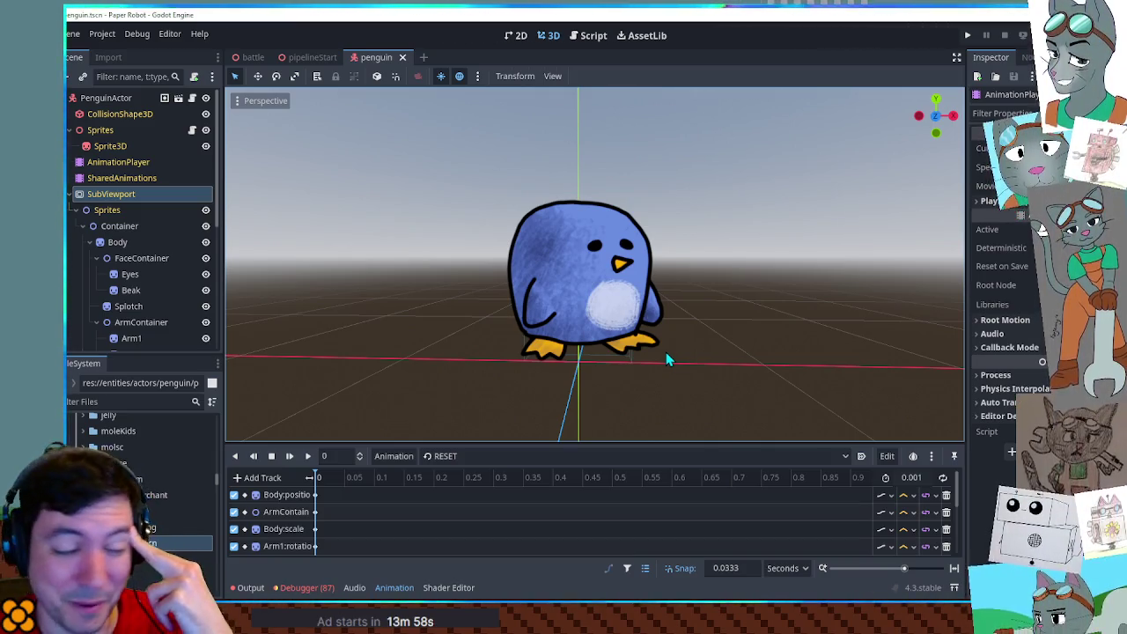
click(466, 457)
Load the idle animation, select AnimationCanvas, switch to the 2D view, and save the scene.
click(455, 492)
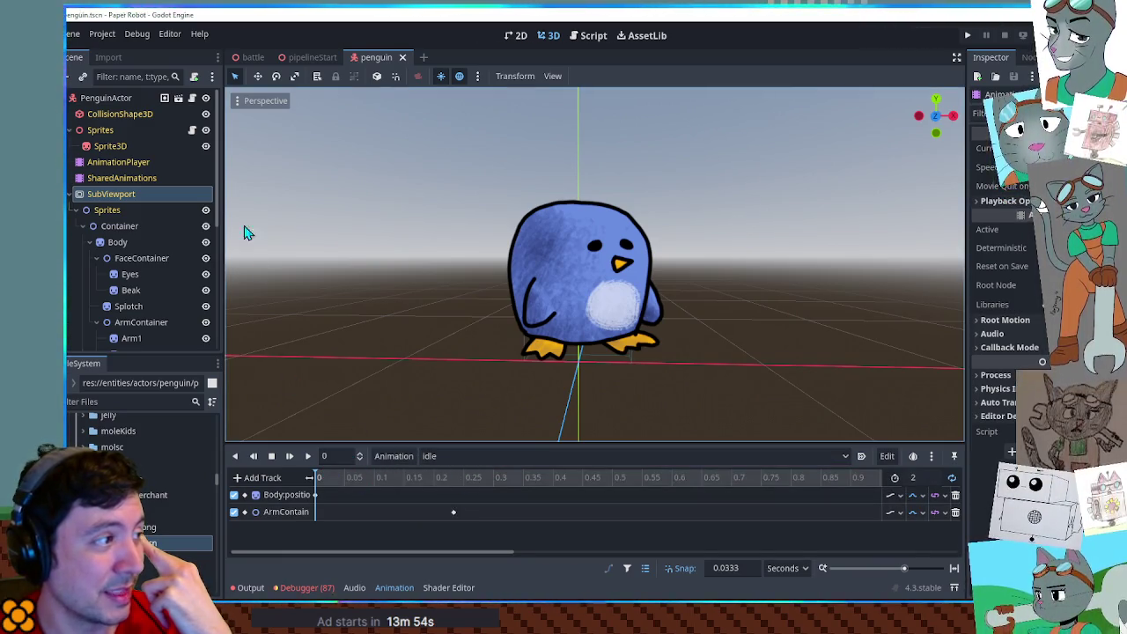
click(110, 182)
click(116, 167)
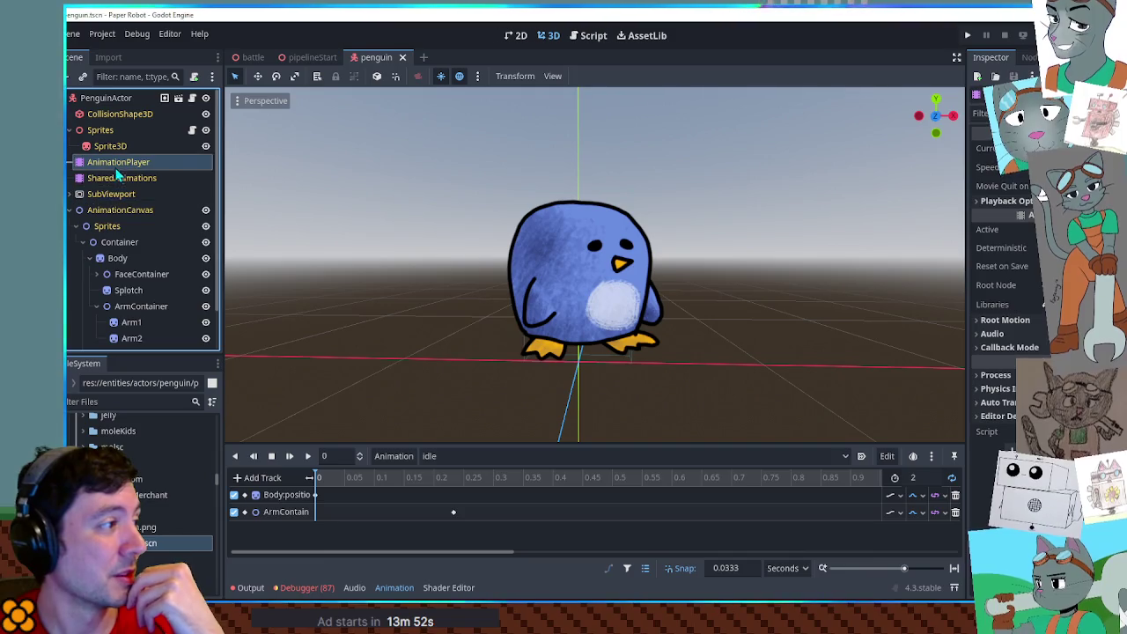
click(120, 210)
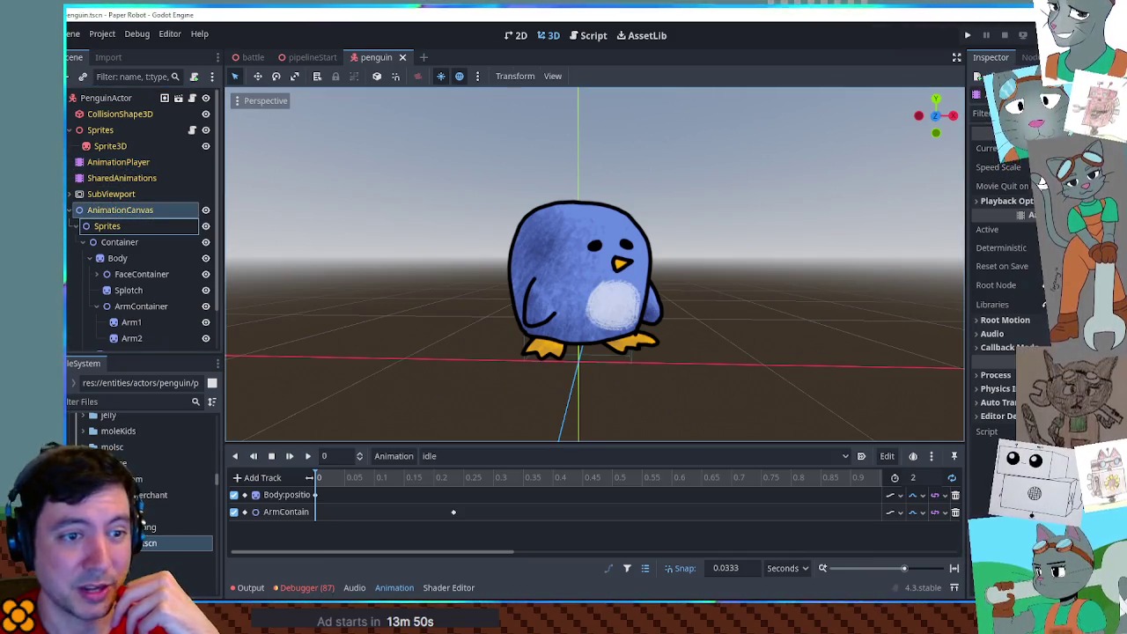
click(516, 35)
key(ctrl+s)
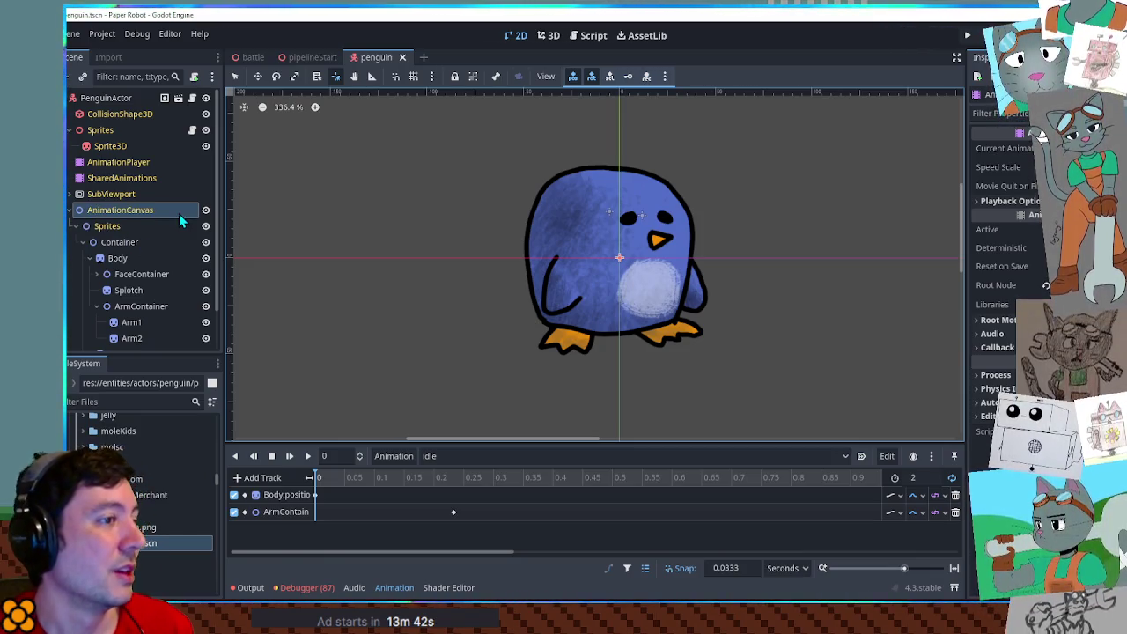
click(394, 456)
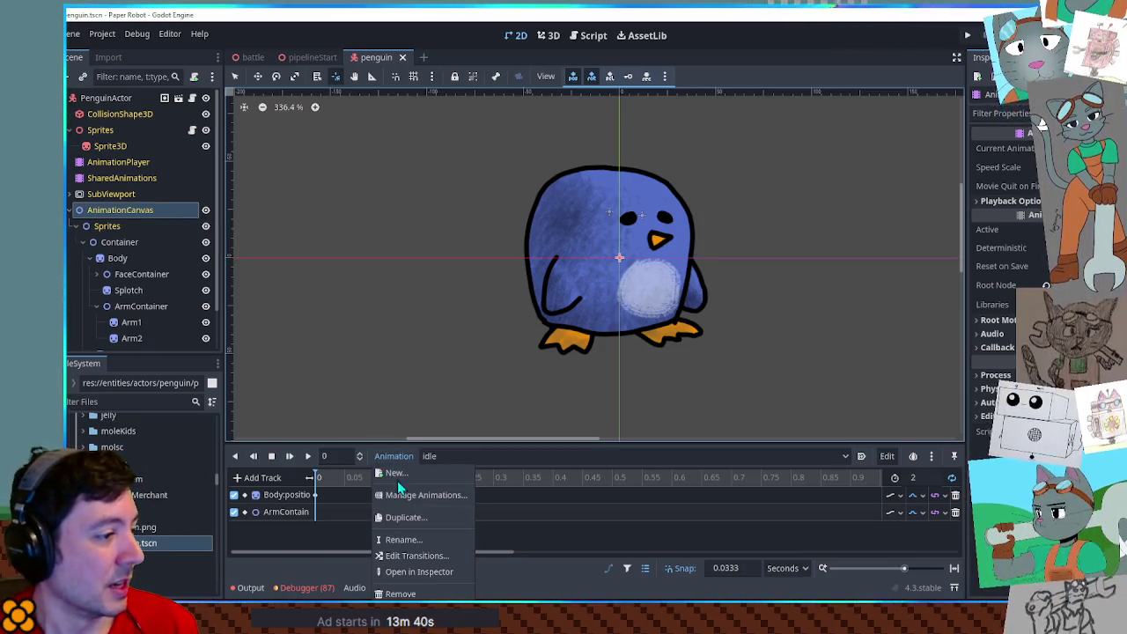
Duplicate the idle animation as 'jump' and enlarge the animation panel to preview it.
click(405, 517)
text(jump)
key(Return)
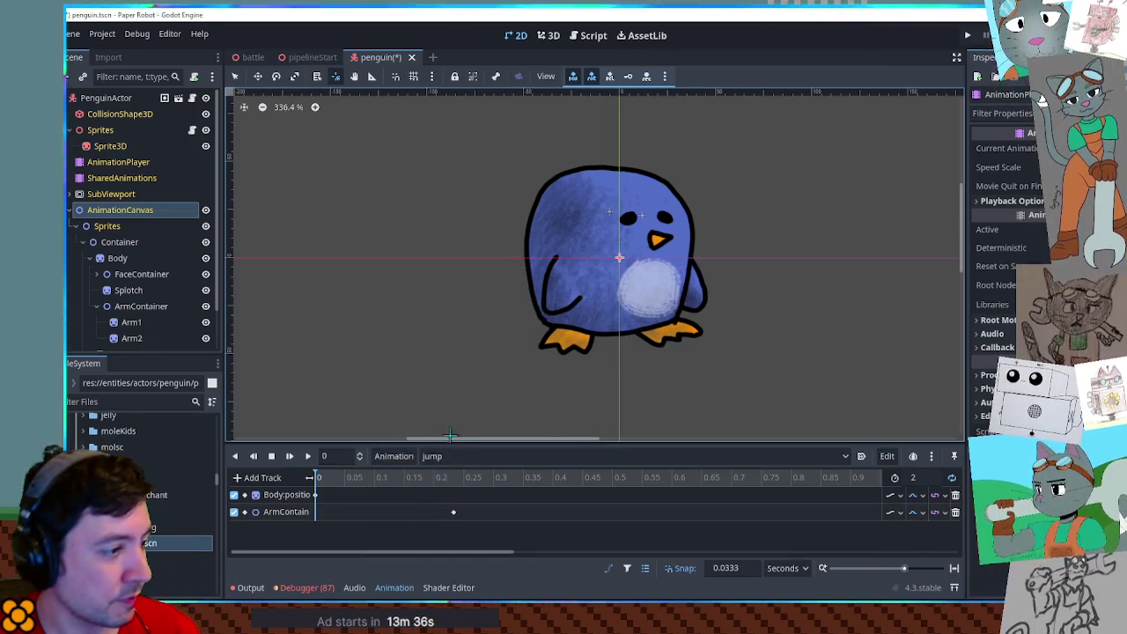
drag(451, 441, 457, 390)
drag(580, 322, 514, 278)
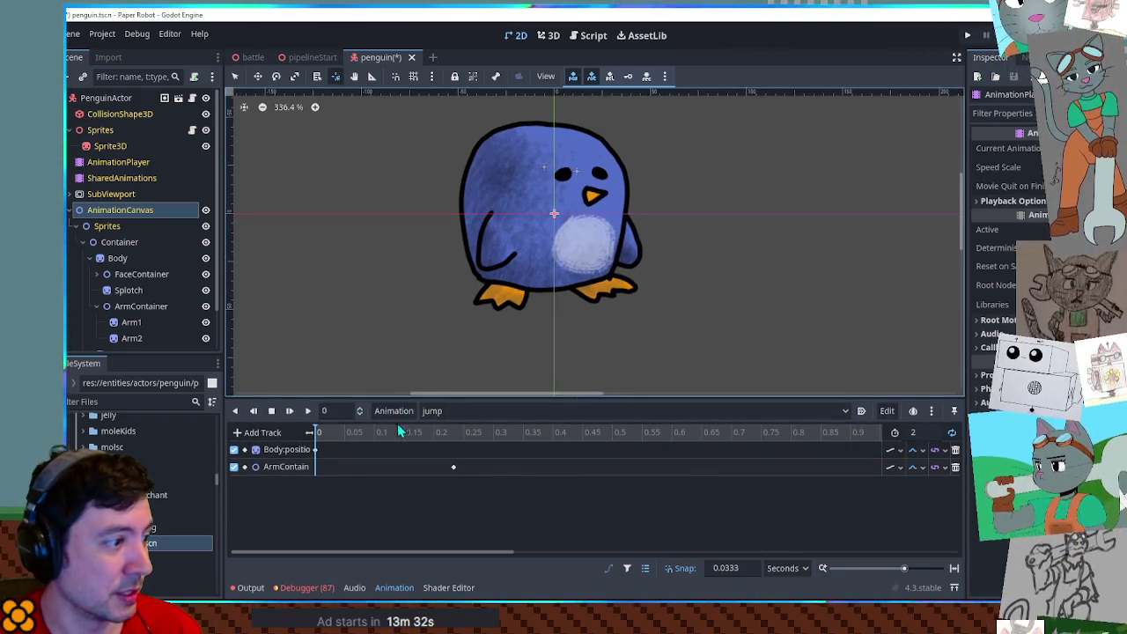
click(309, 412)
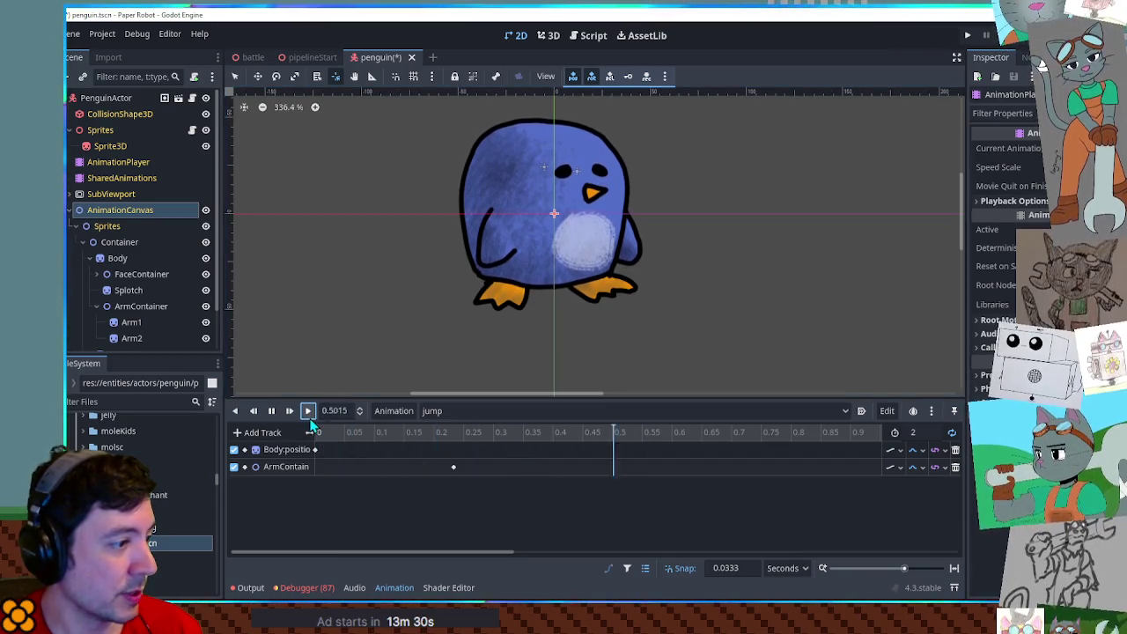
scroll(421, 440, down, 4)
click(270, 414)
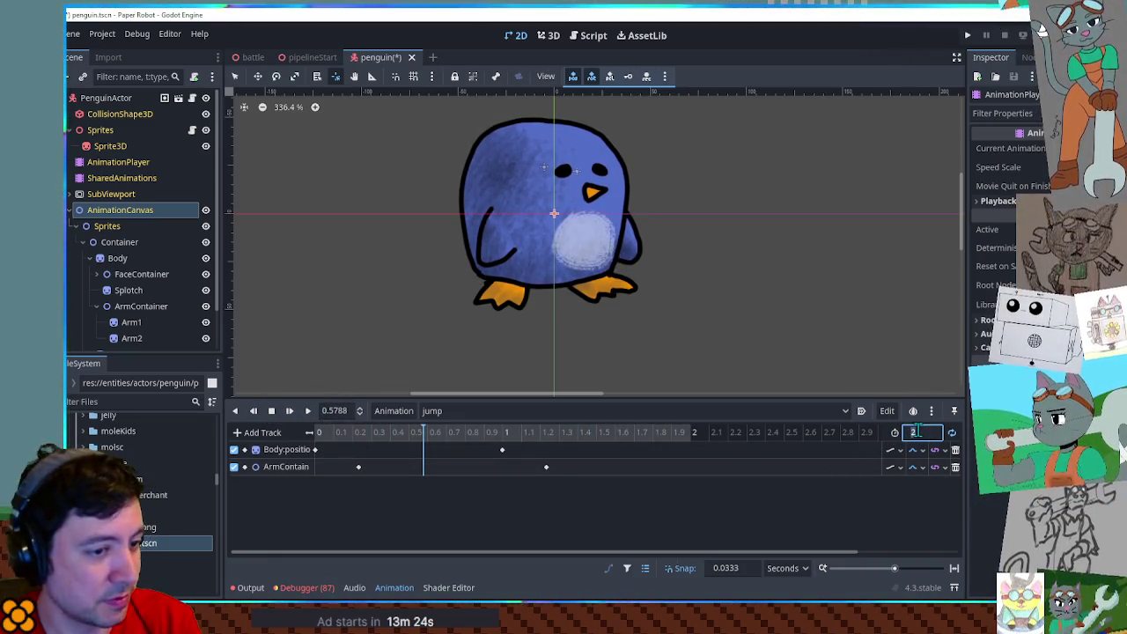
Set jump's length to 0.6 s and move its Body position and ArmContainer keys to about 0.3 s.
key(Return)
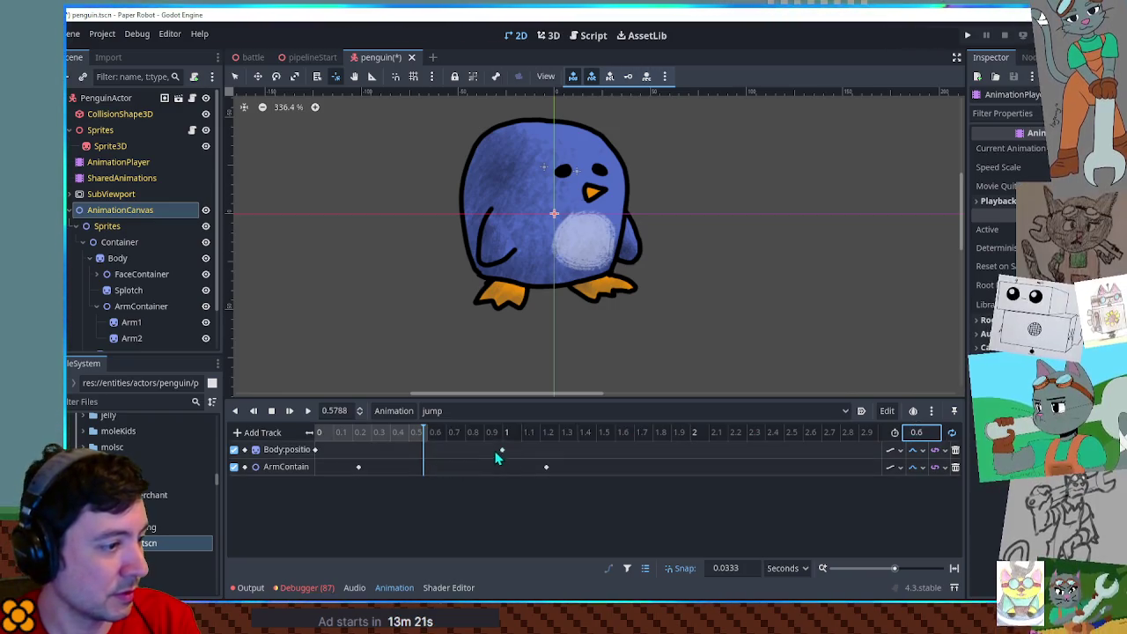
drag(501, 451, 358, 461)
click(346, 466)
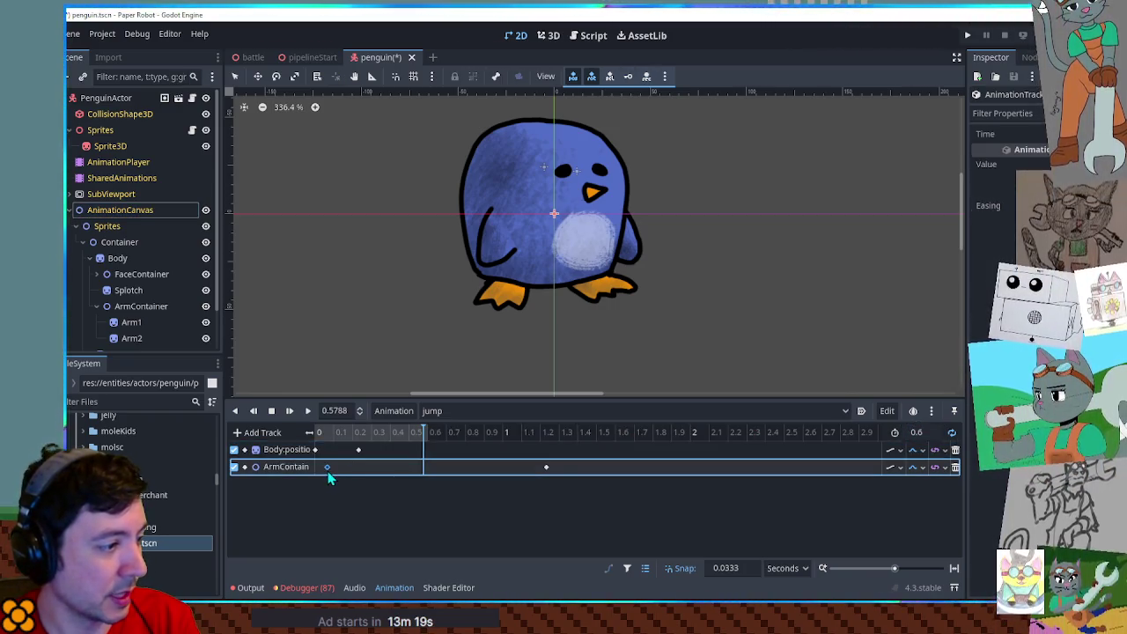
drag(390, 476, 370, 469)
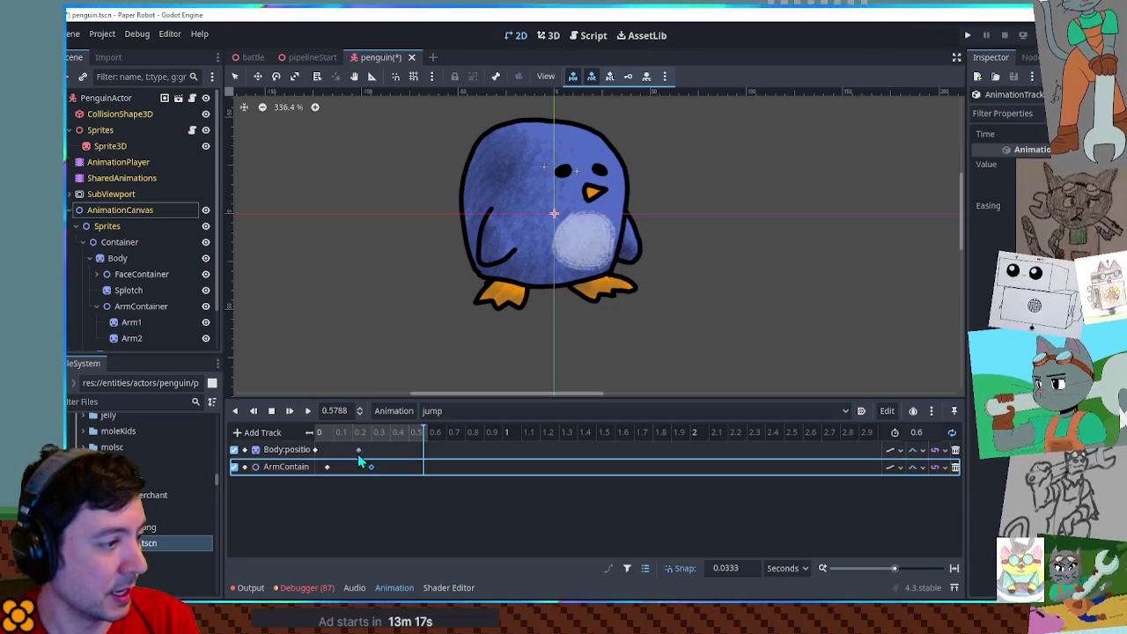
click(89, 258)
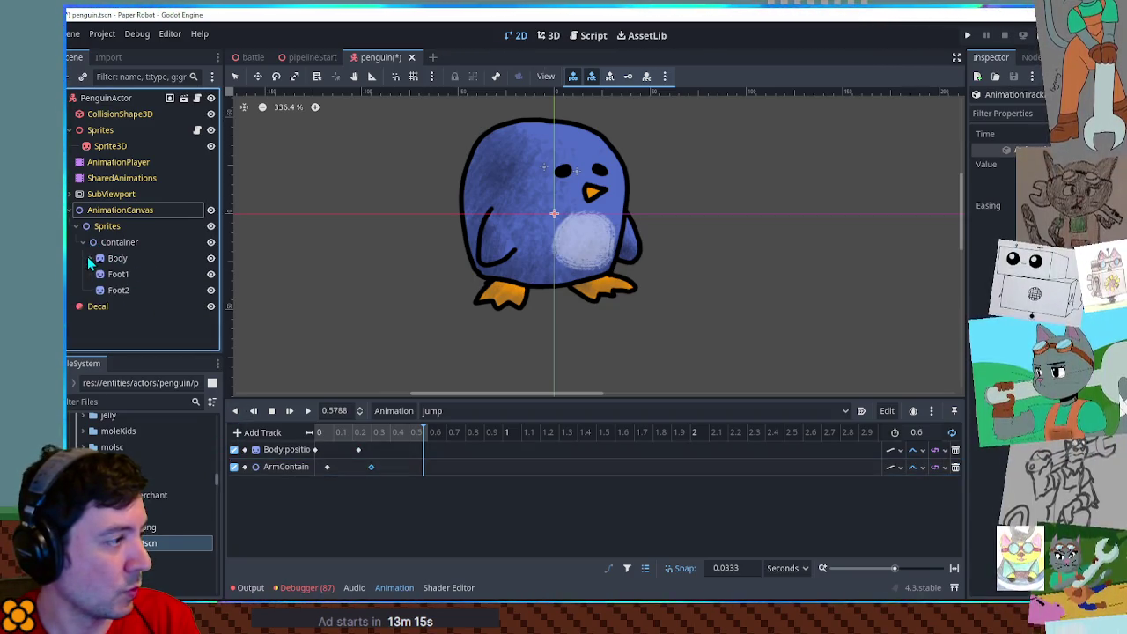
Add rotation tracks keyed at the current time for Foot1 and Foot2 in the jump animation.
click(118, 273)
key(Insert)
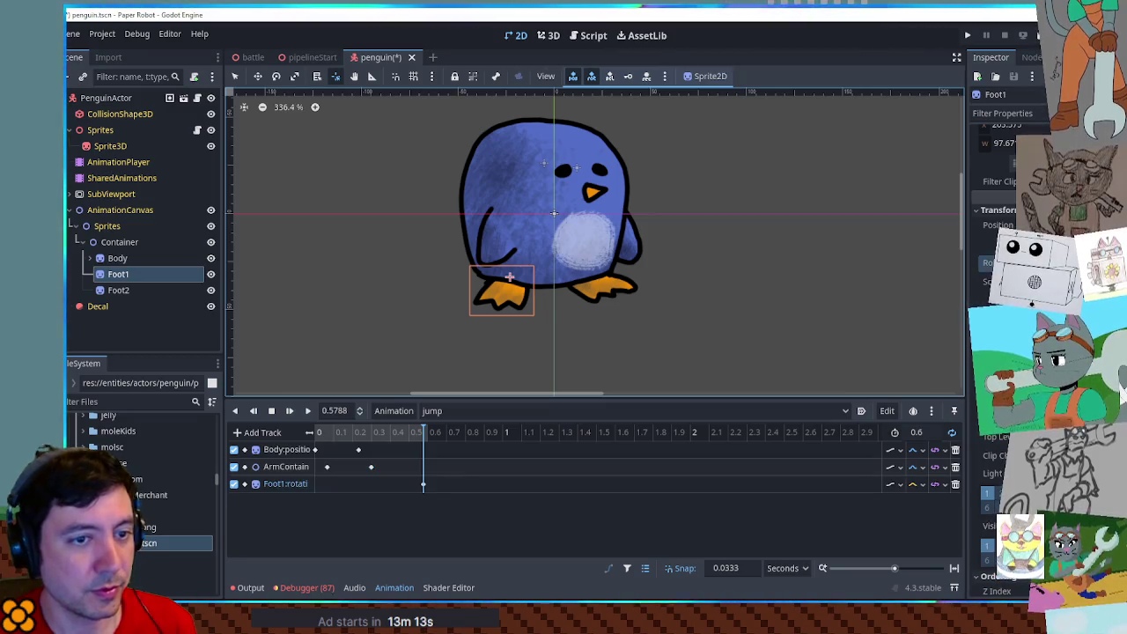
click(414, 484)
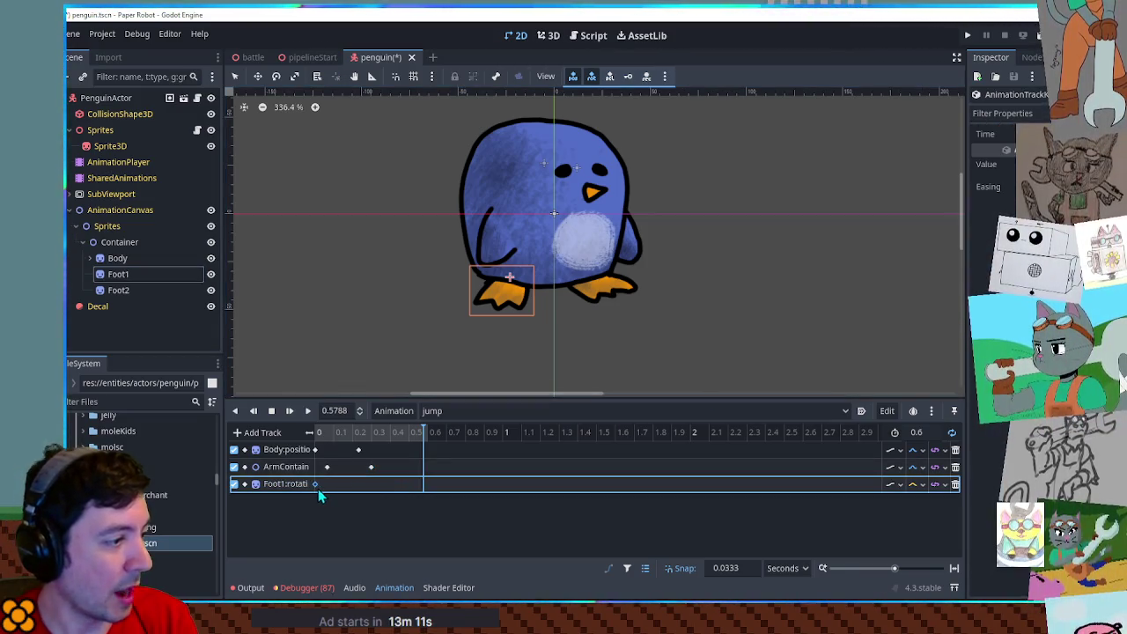
click(143, 335)
click(118, 289)
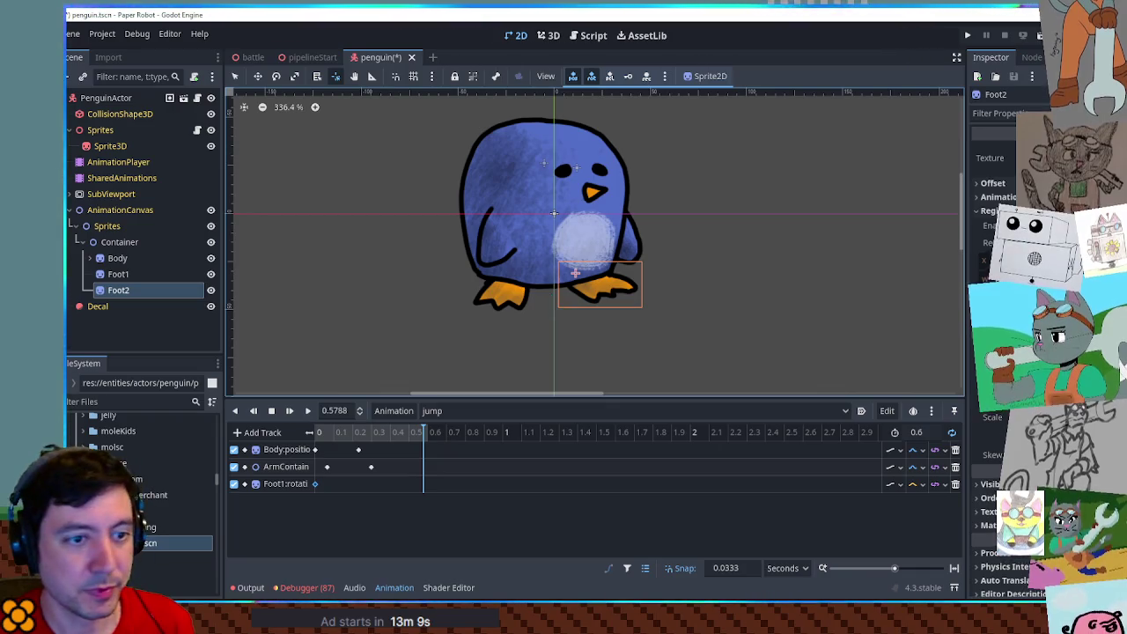
key(Insert)
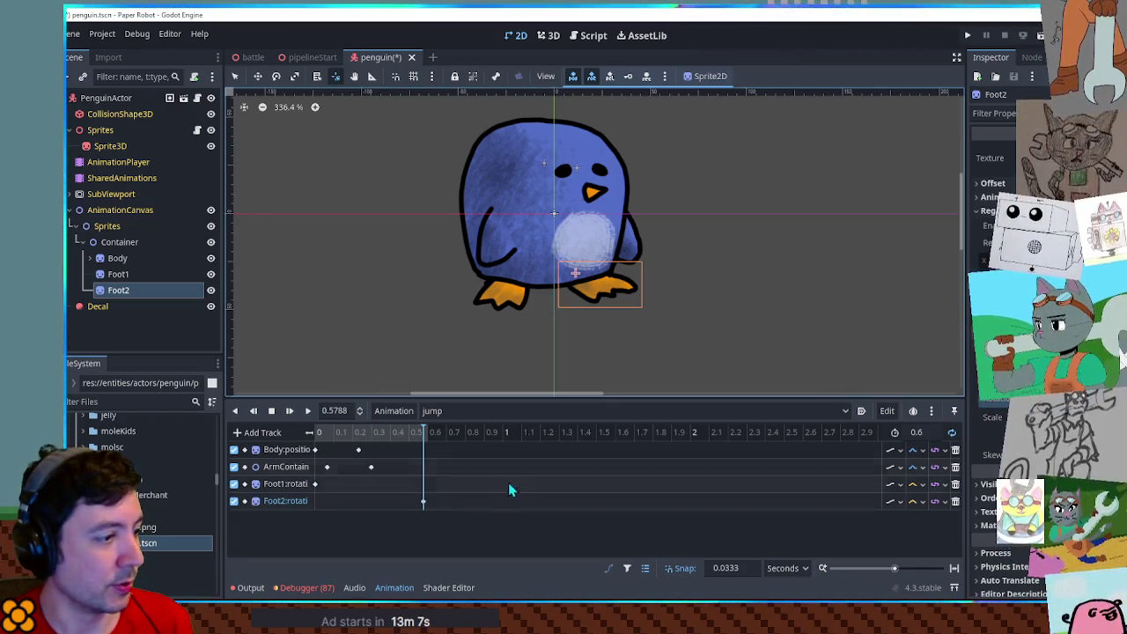
click(321, 501)
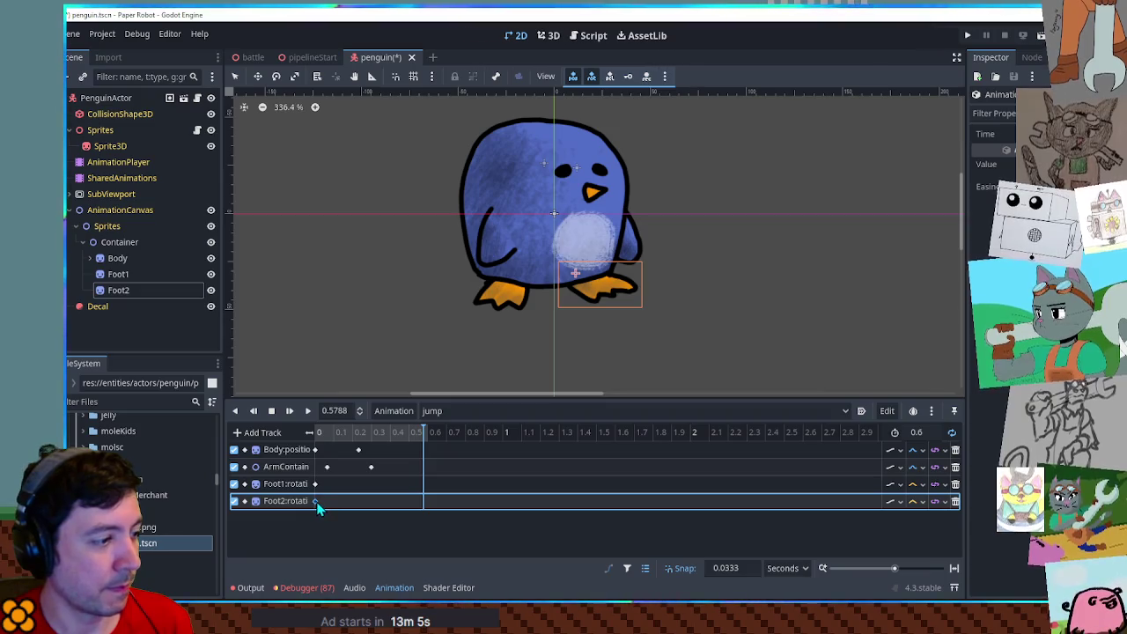
Change the interpolation mode of both foot rotation tracks and play the jump animation.
click(916, 484)
click(912, 518)
click(916, 501)
click(929, 556)
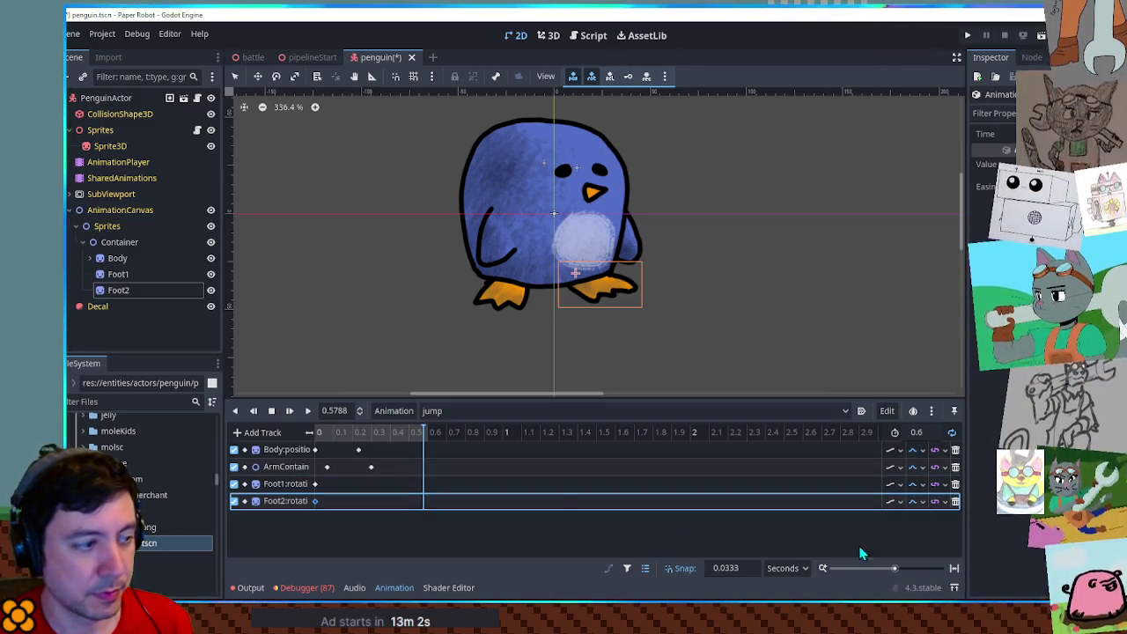
click(315, 483)
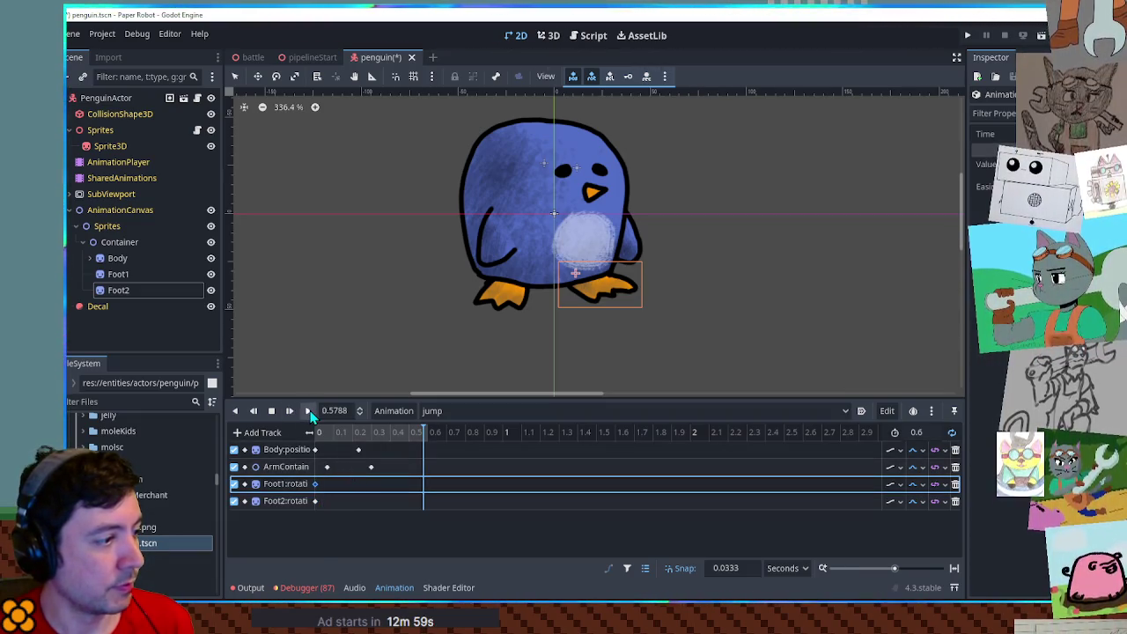
click(307, 410)
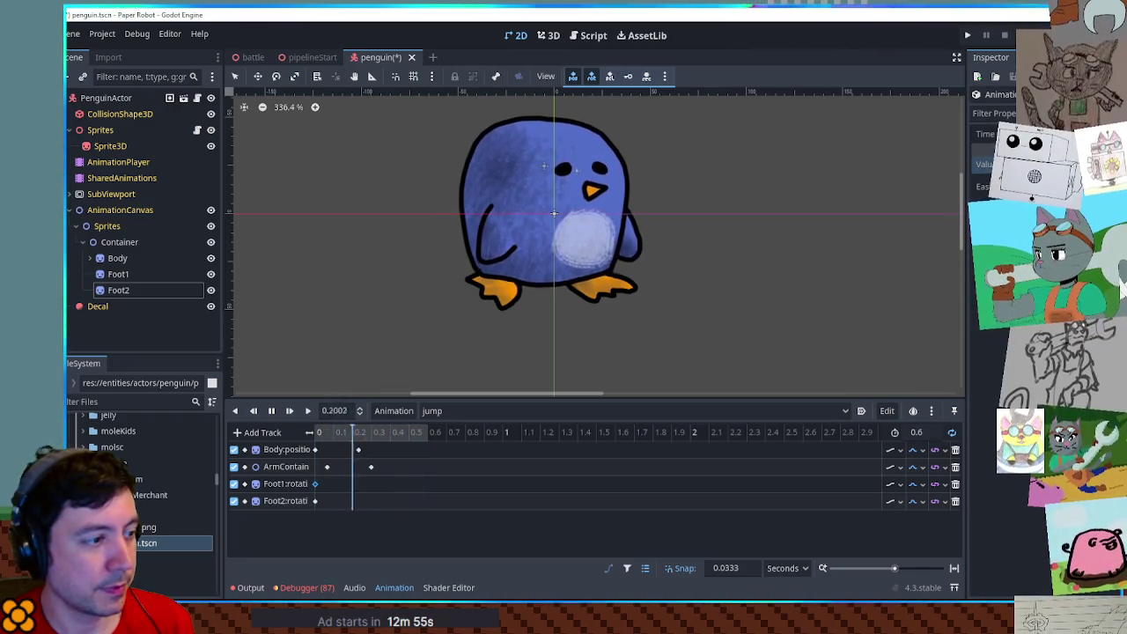
Insert second rotation keys at about 0.2 s on the Foot1 and Foot2 tracks.
right_click(361, 487)
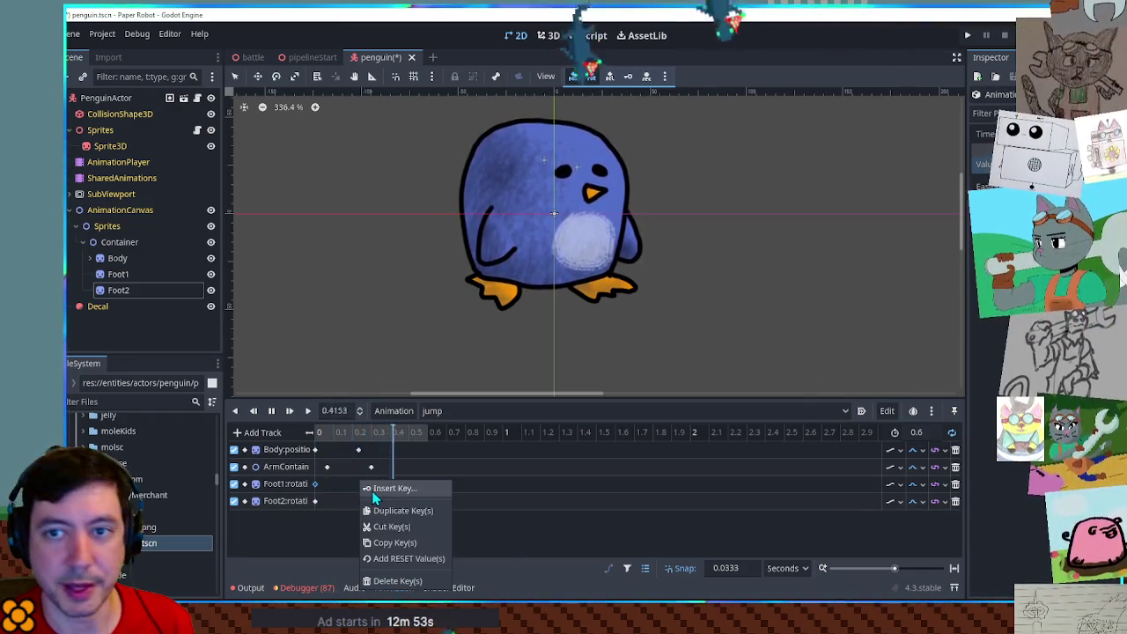
click(372, 490)
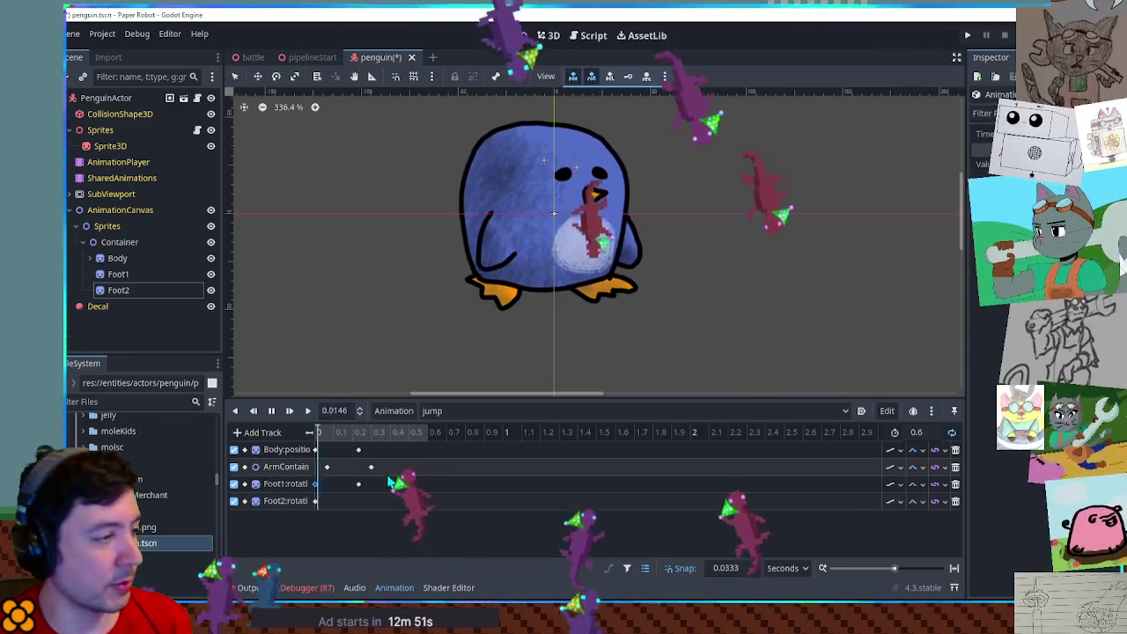
click(359, 484)
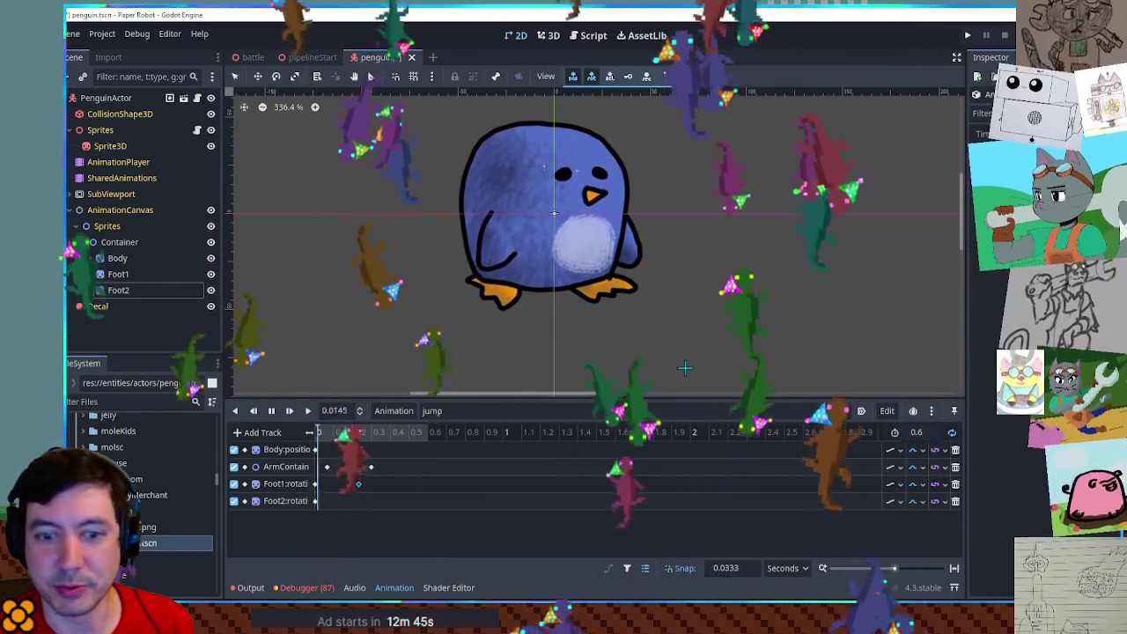
click(315, 501)
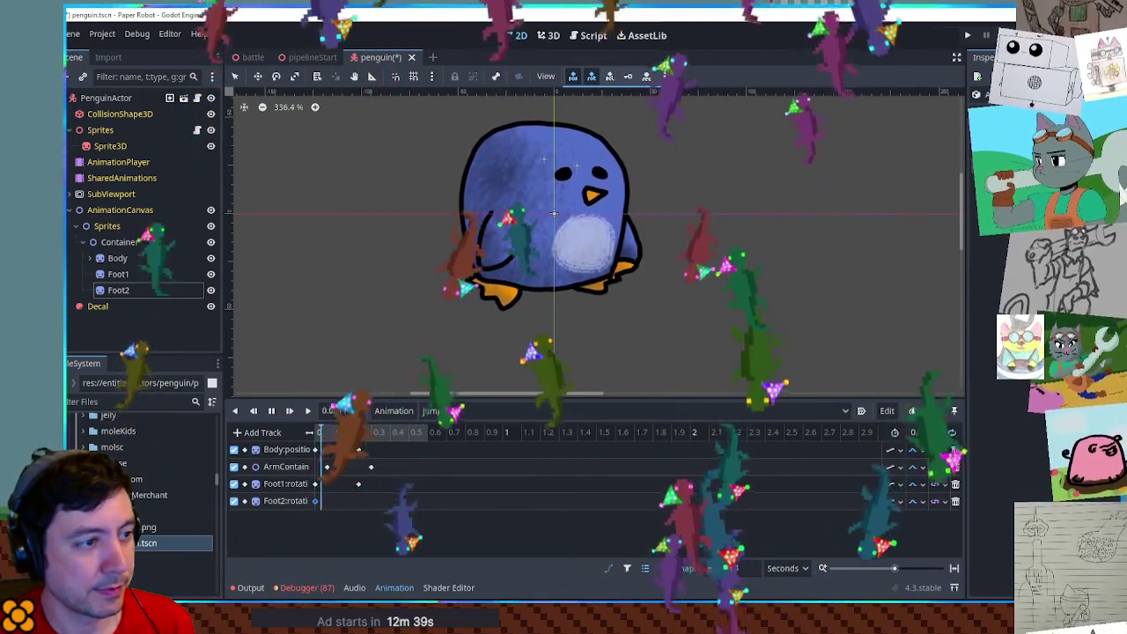
right_click(359, 501)
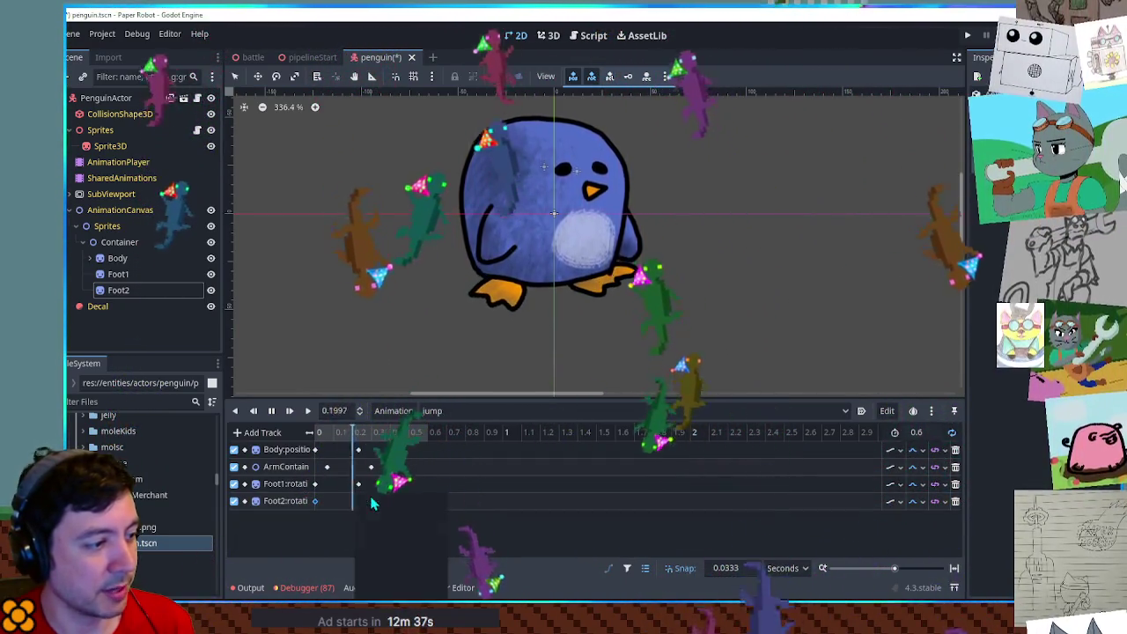
click(364, 511)
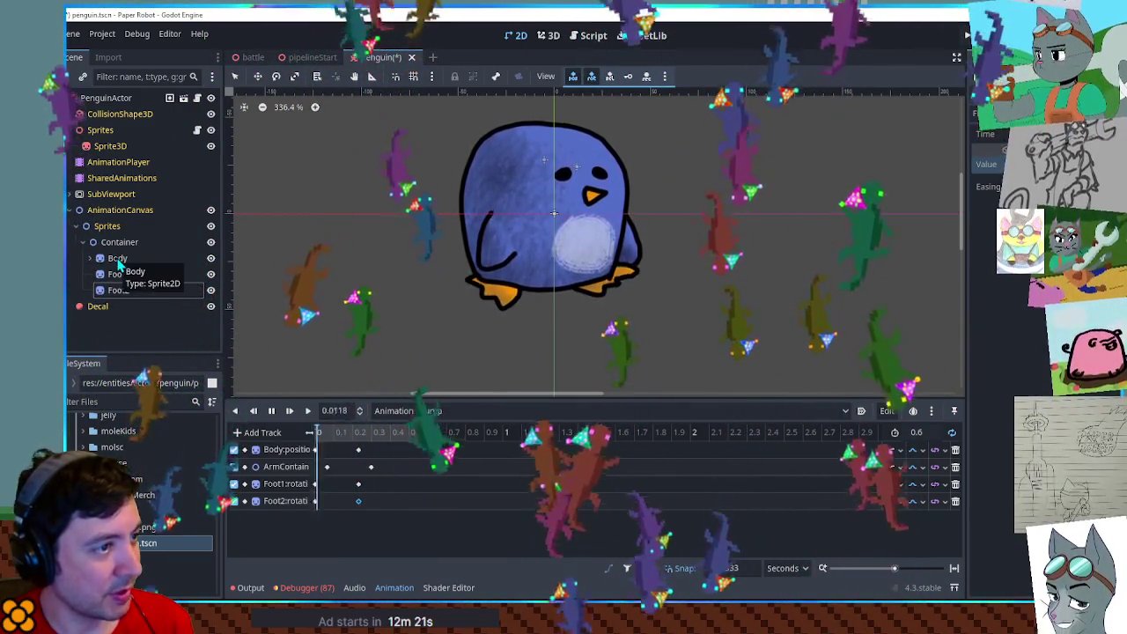
Add an Arm1 rotation track keyed at 0 s, set its interpolation, and insert a second key.
click(89, 258)
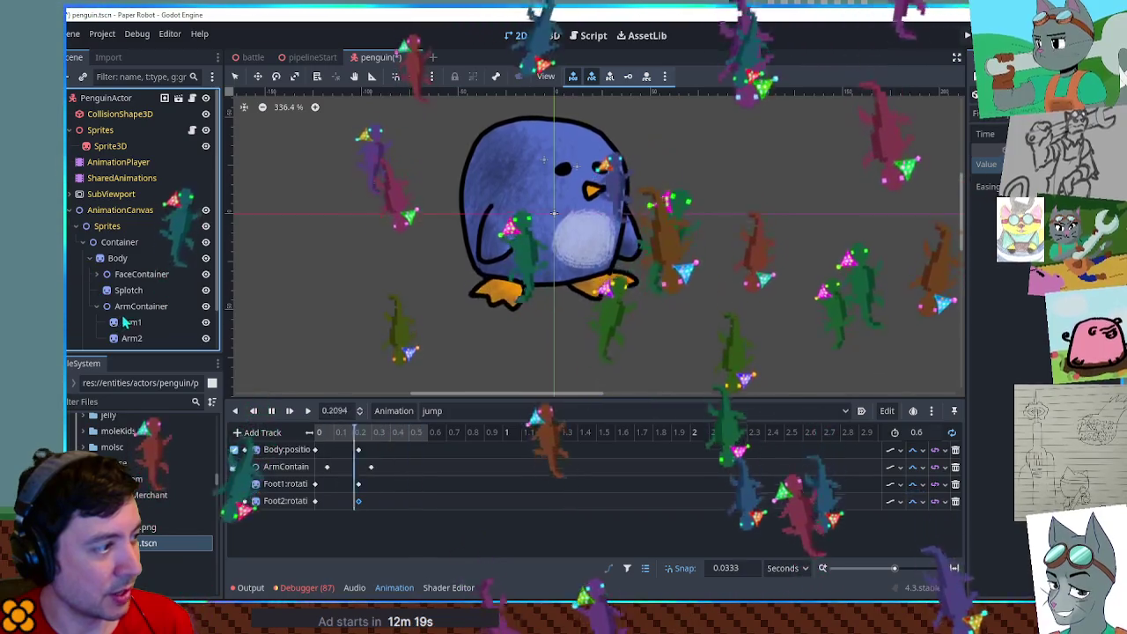
click(129, 322)
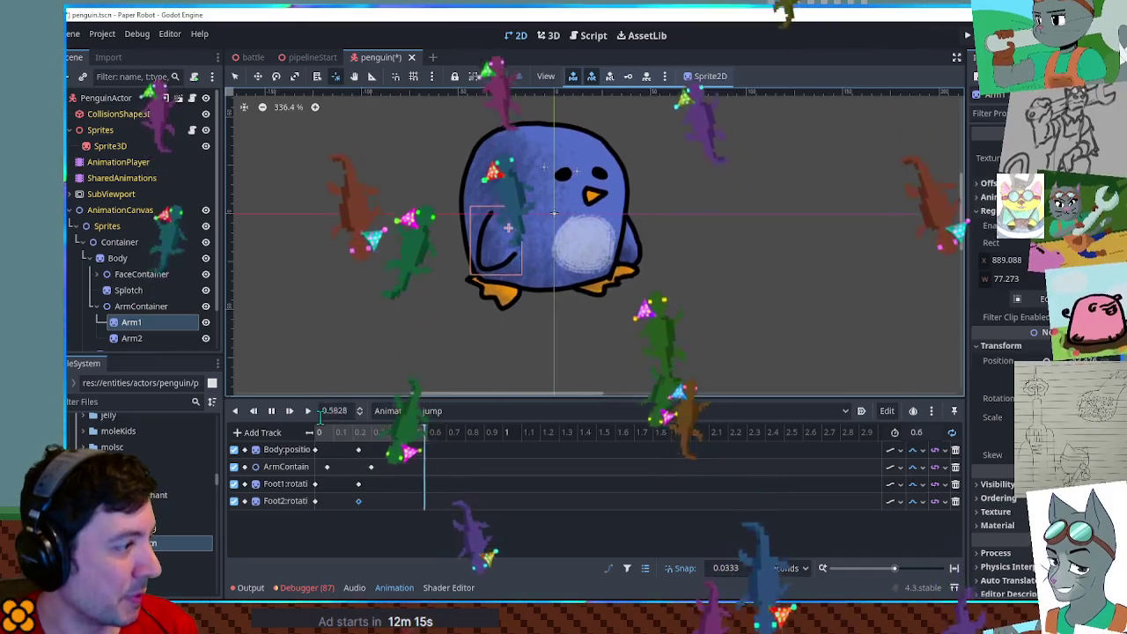
click(1039, 398)
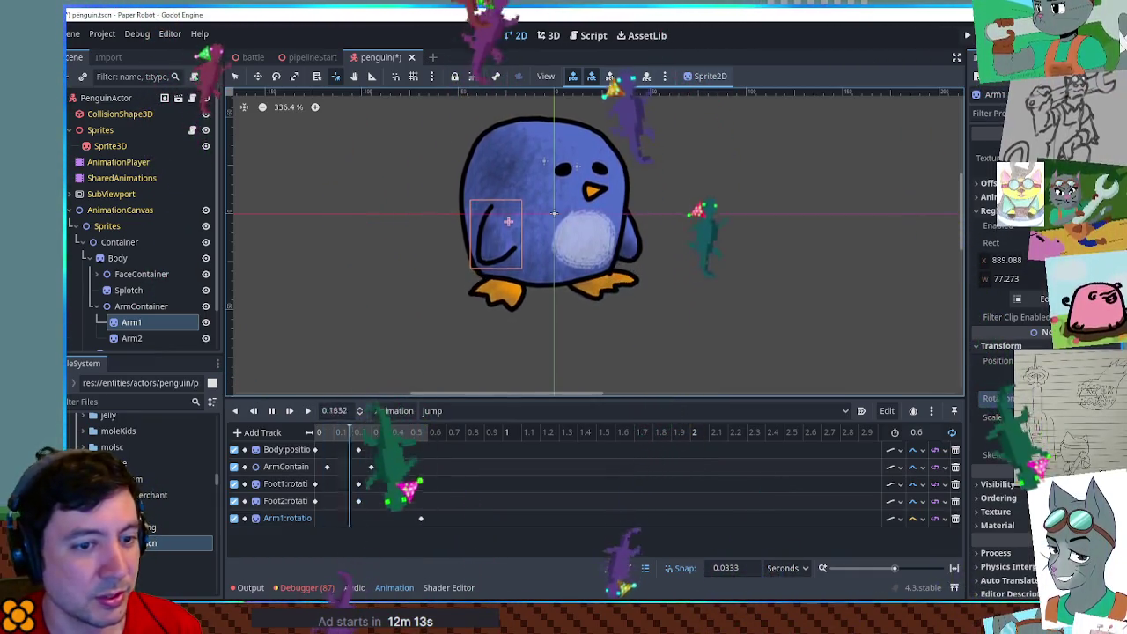
drag(421, 520, 316, 525)
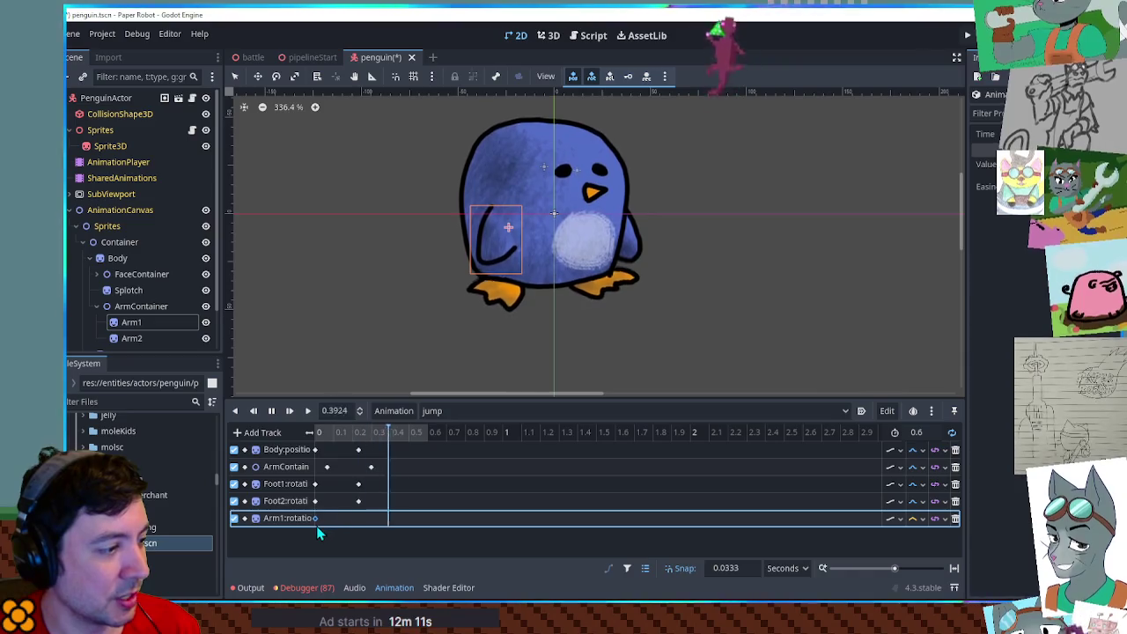
click(923, 518)
click(918, 561)
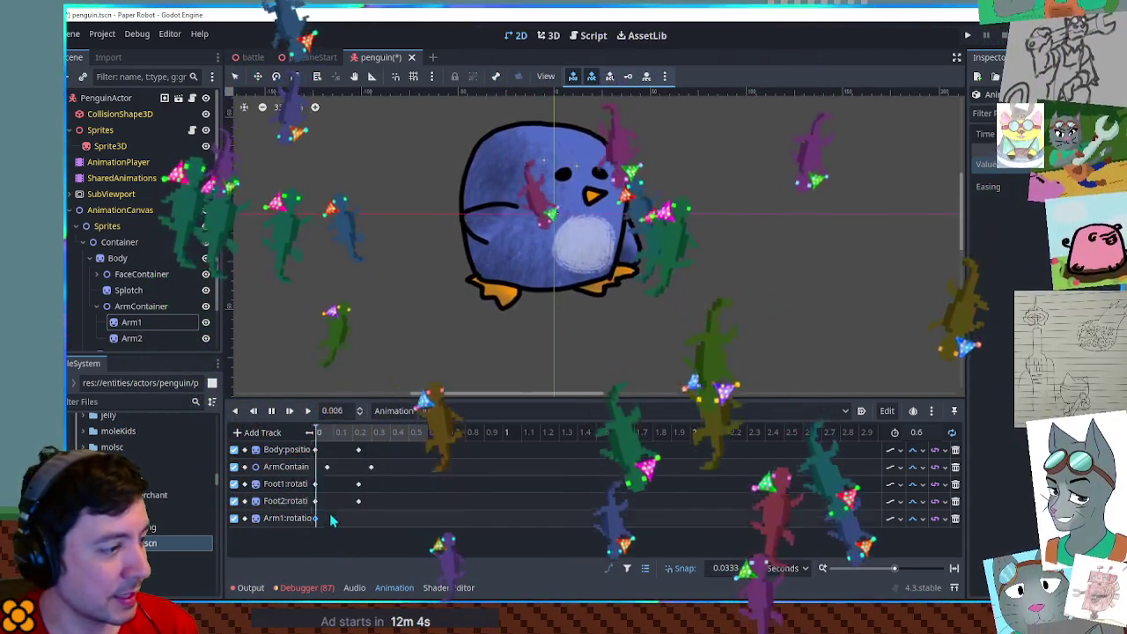
right_click(348, 518)
click(353, 528)
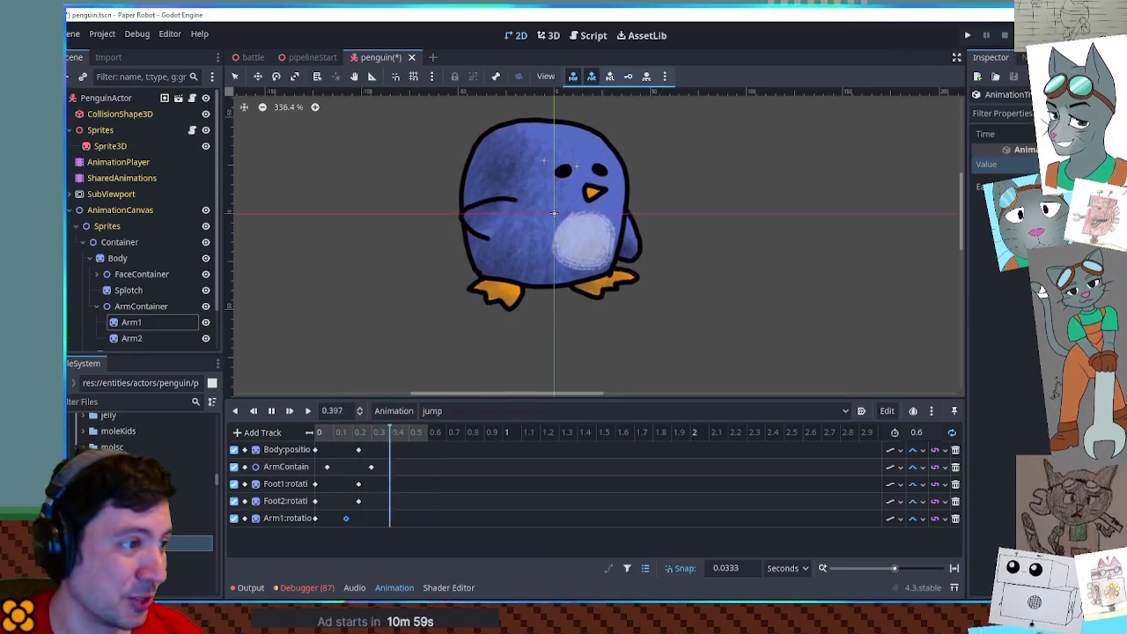
Key Arm2's rotation at 0 s and about 0.27 s with Cubic interpolation.
click(171, 339)
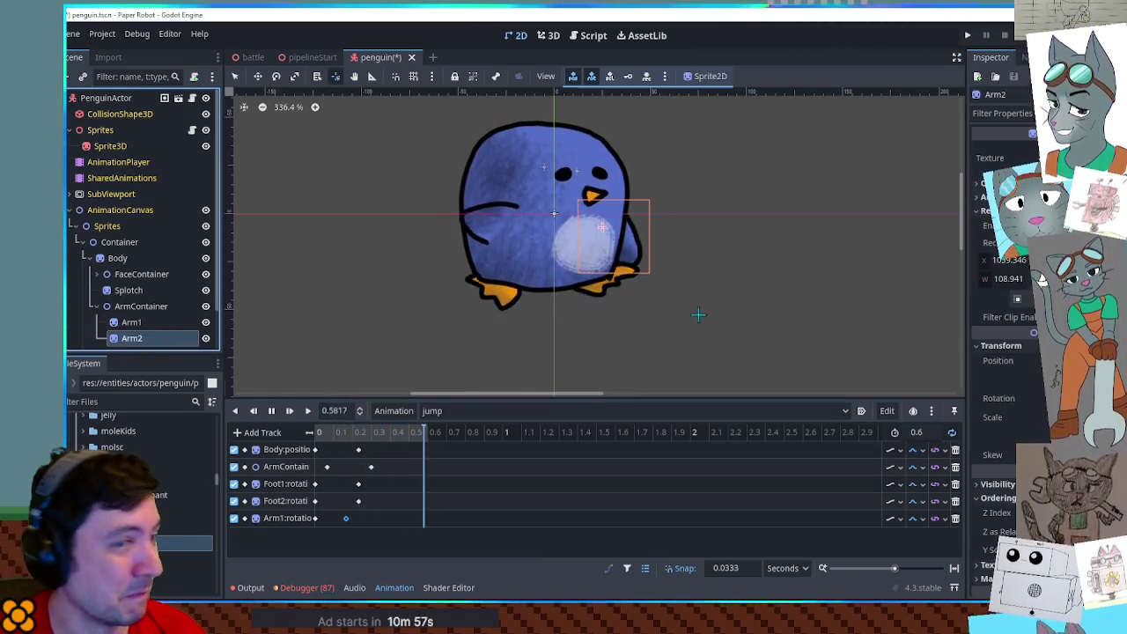
key(k)
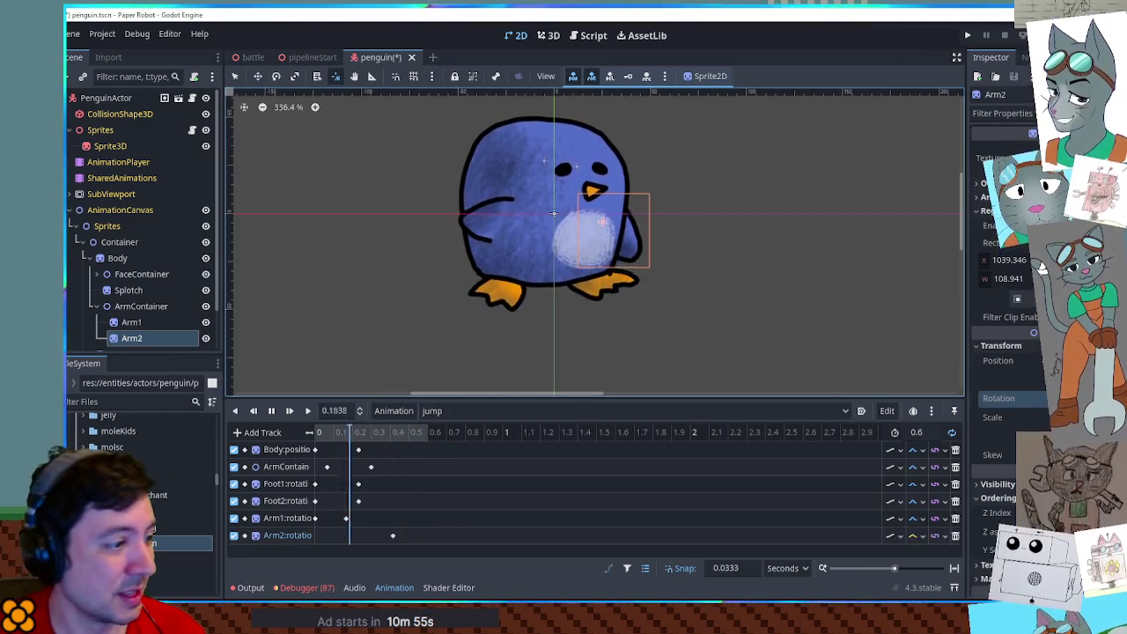
click(383, 535)
drag(327, 537, 318, 537)
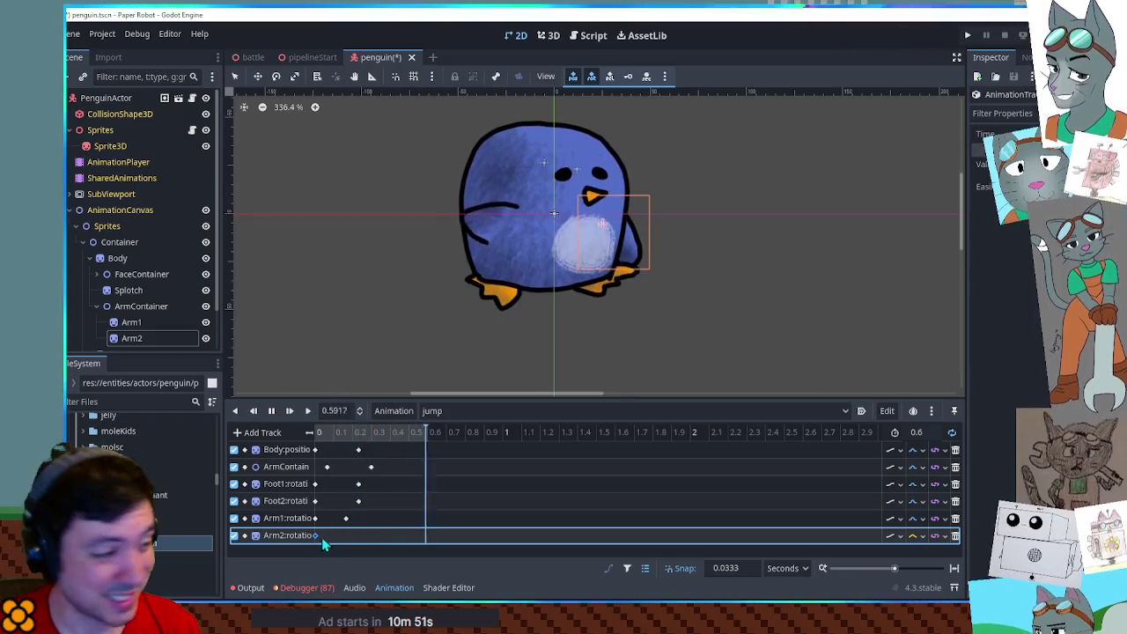
right_click(320, 535)
click(348, 565)
drag(346, 539, 352, 538)
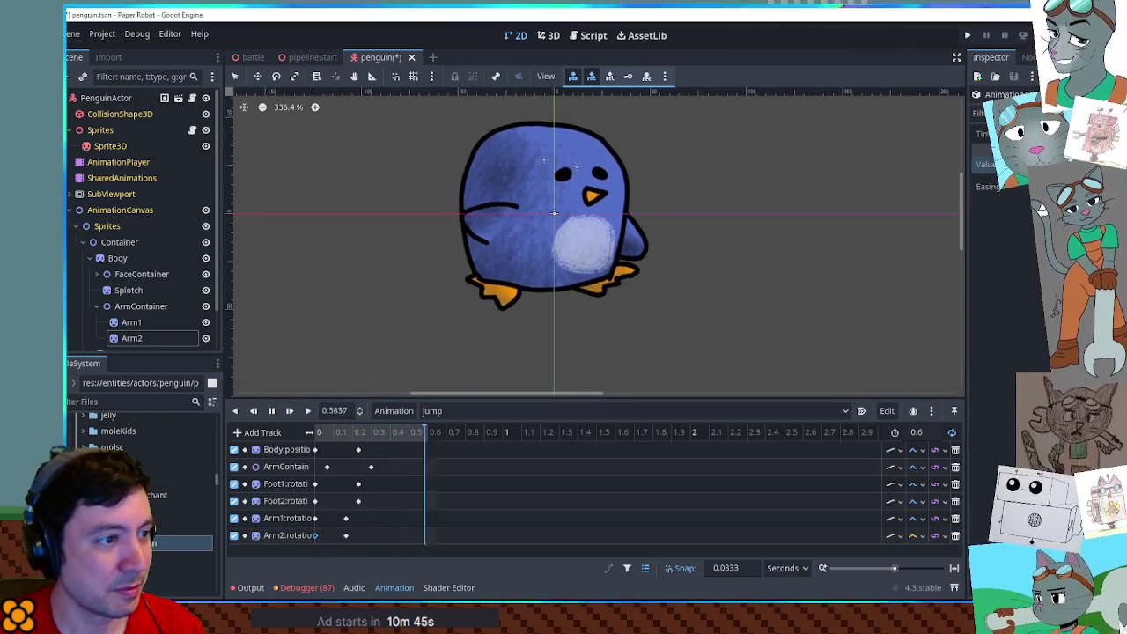
click(900, 535)
click(932, 562)
Scrub the jump animation to preview the arm swing, then save the penguin scene.
click(346, 535)
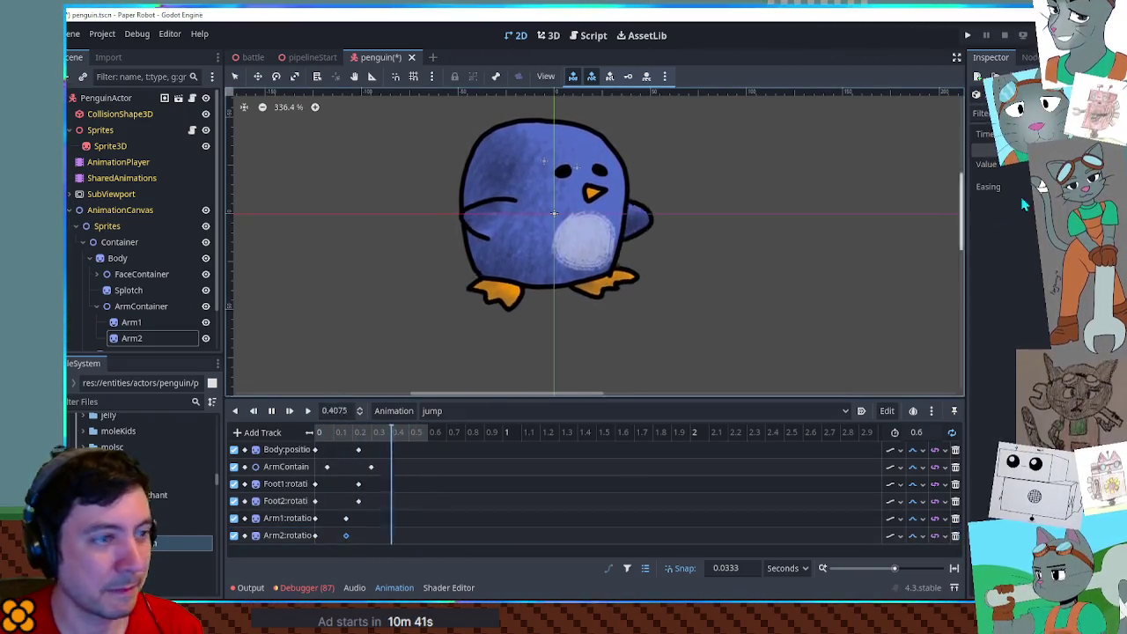
drag(371, 433, 357, 433)
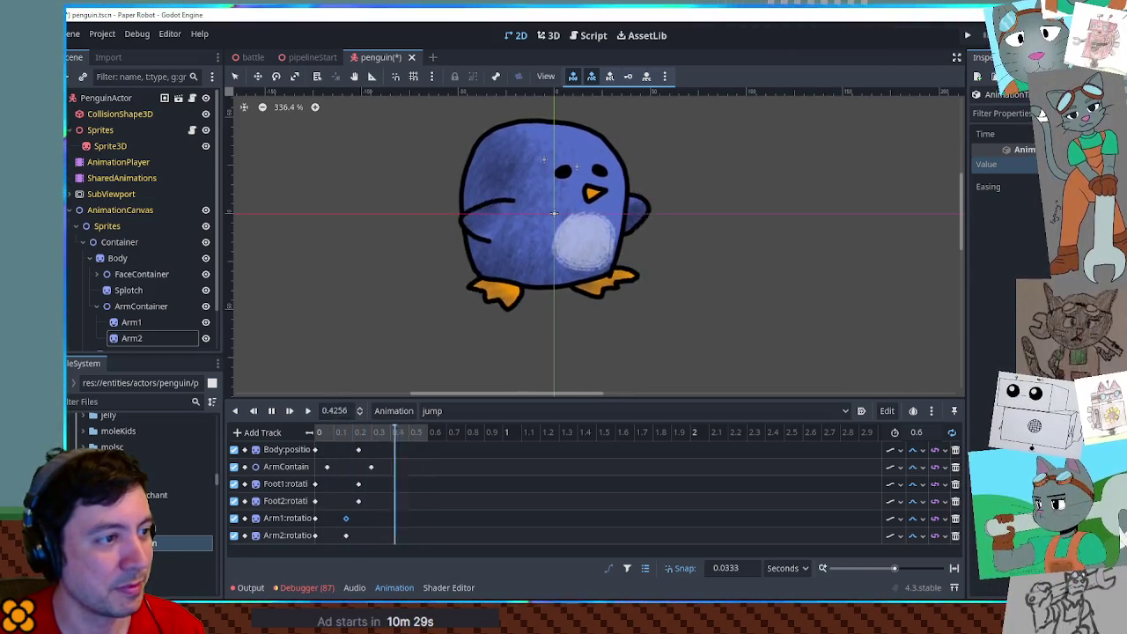
scroll(845, 269, down, 2)
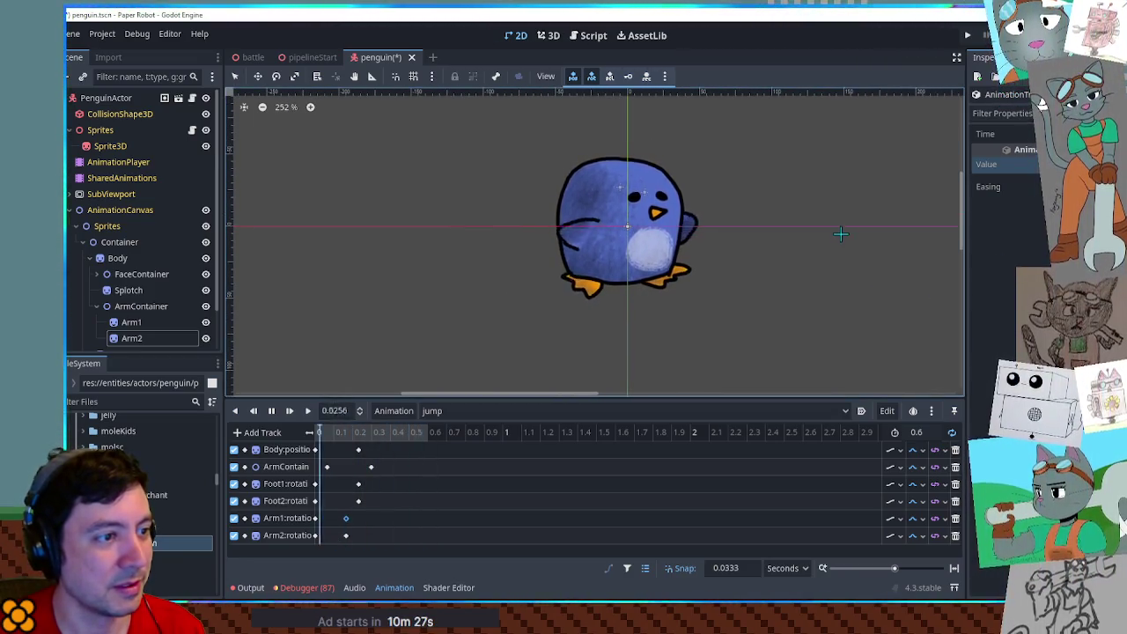
drag(835, 241, 778, 252)
key(ctrl+s)
click(440, 410)
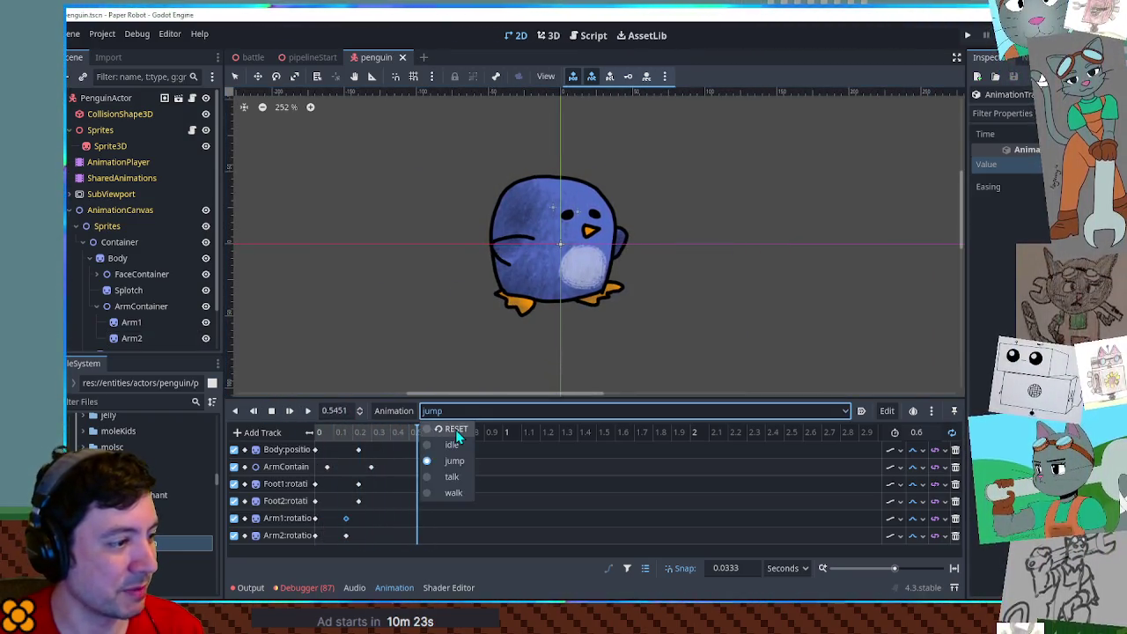
Switch the AnimationPlayer to the RESET animation and save the penguin scene.
click(436, 432)
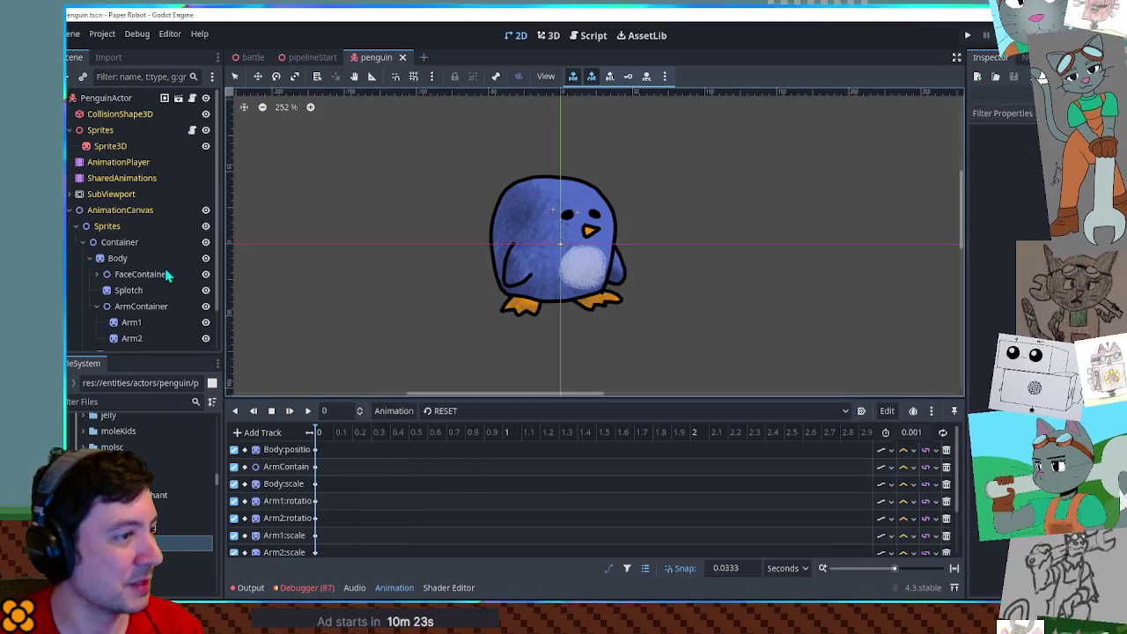
click(113, 178)
click(107, 161)
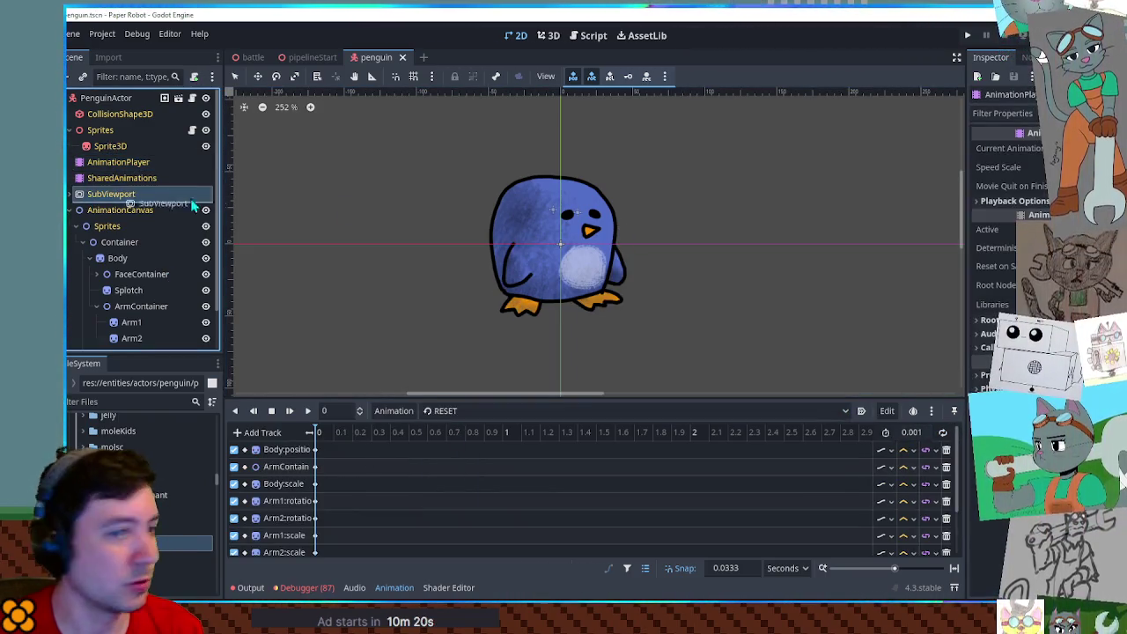
key(ctrl+s)
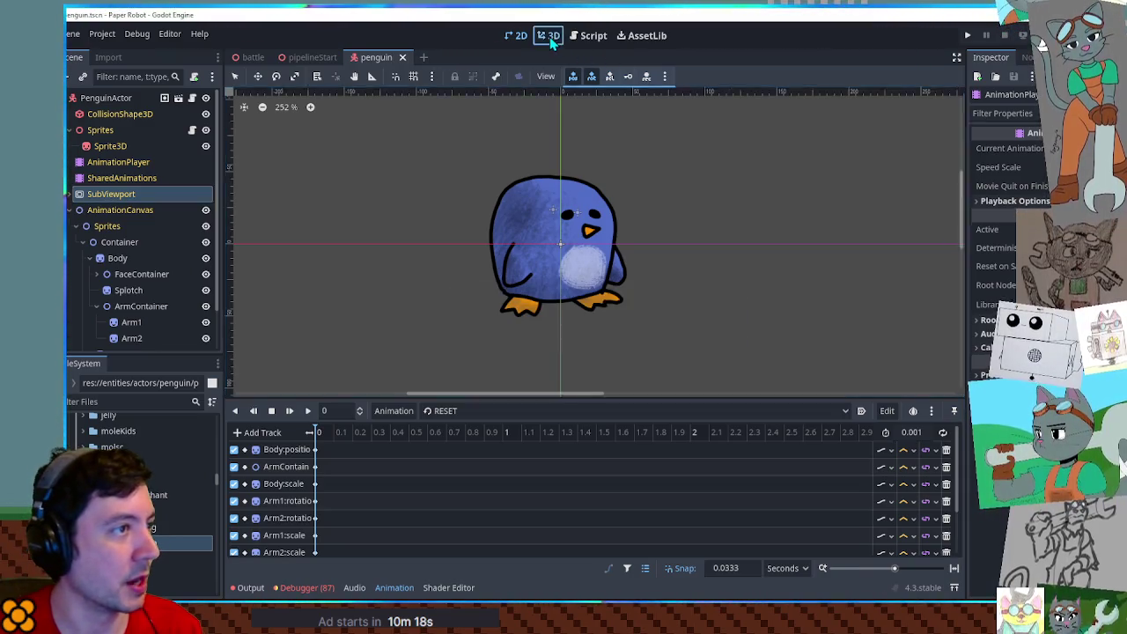
In the 3D view, play and stop the jump animation, then return to RESET.
click(548, 35)
click(451, 410)
click(454, 461)
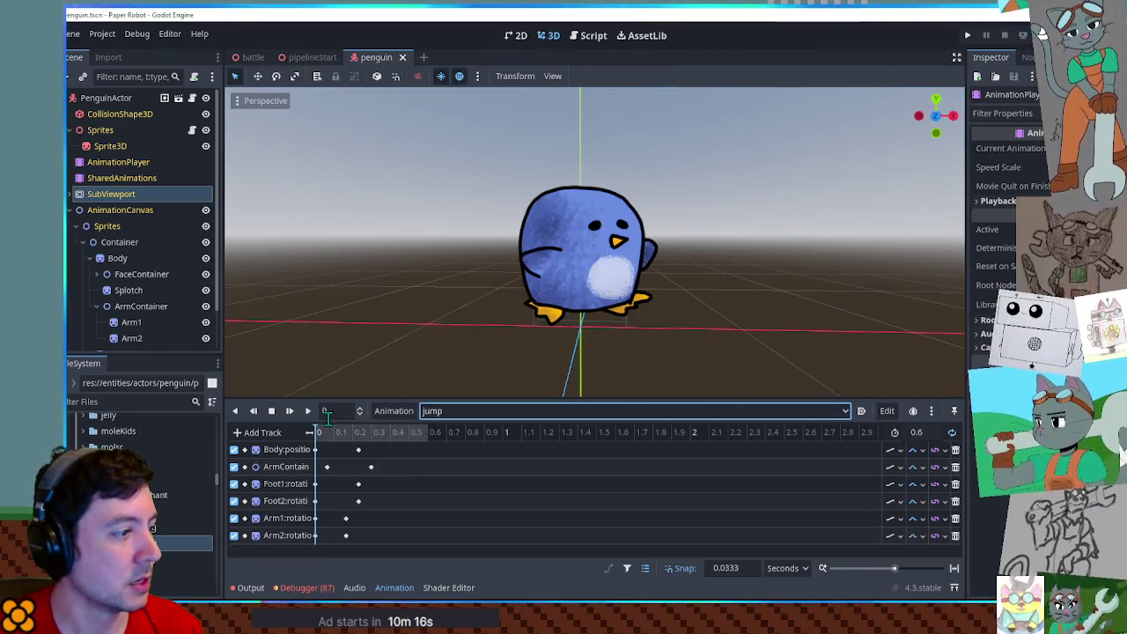
click(306, 411)
click(272, 411)
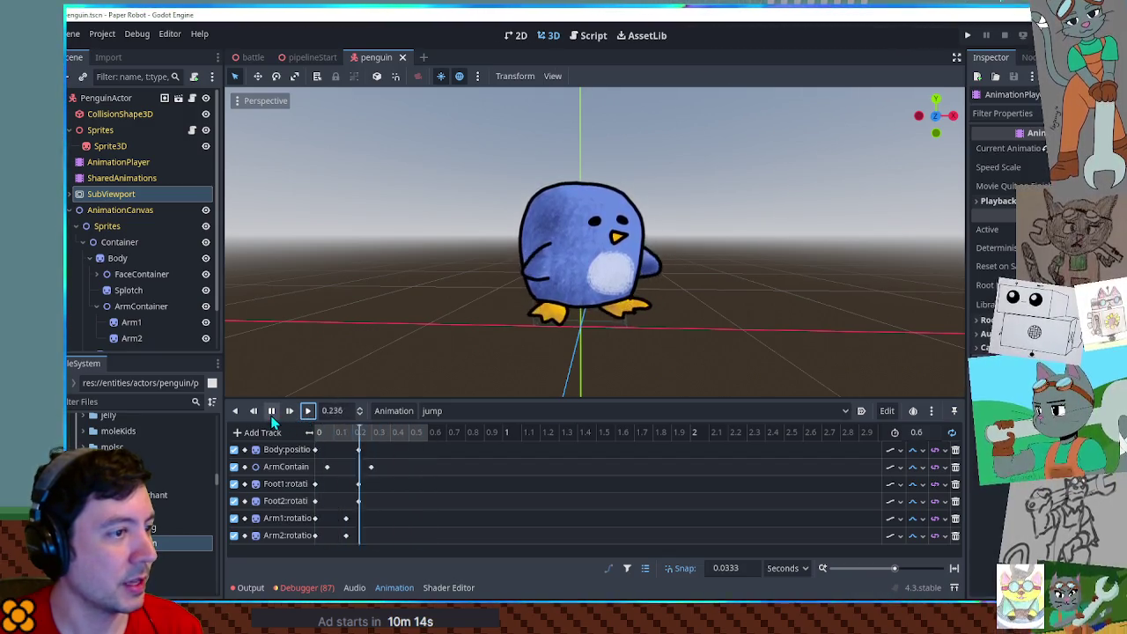
click(435, 414)
click(452, 431)
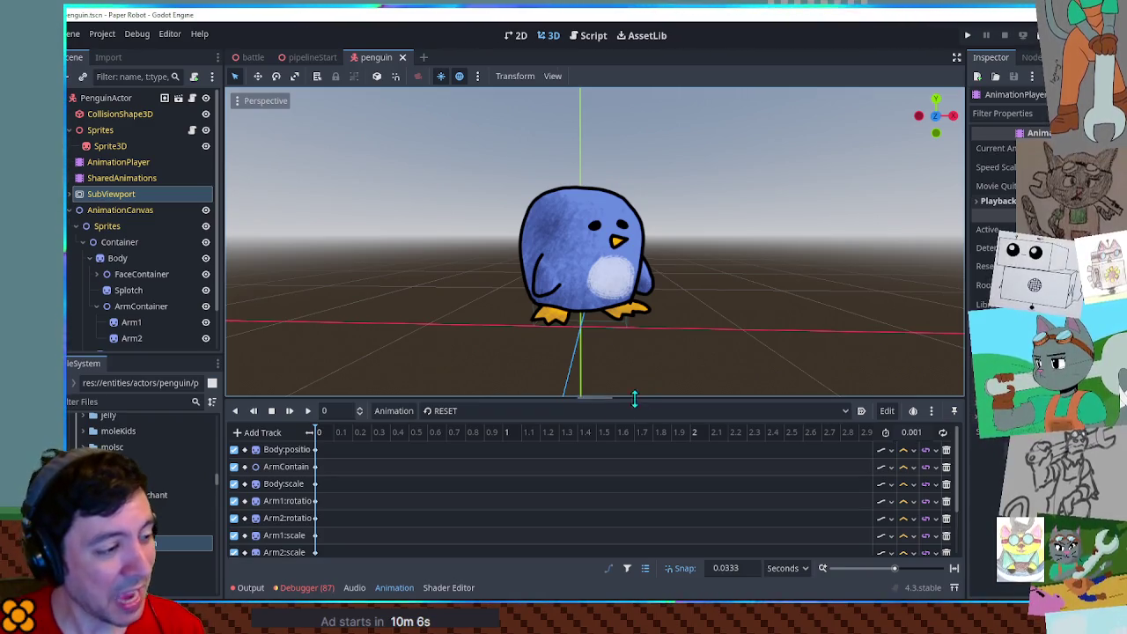
Enlarge the 3D viewport, orbit around the penguin, and collapse the AnimationCanvas node.
drag(596, 400, 598, 442)
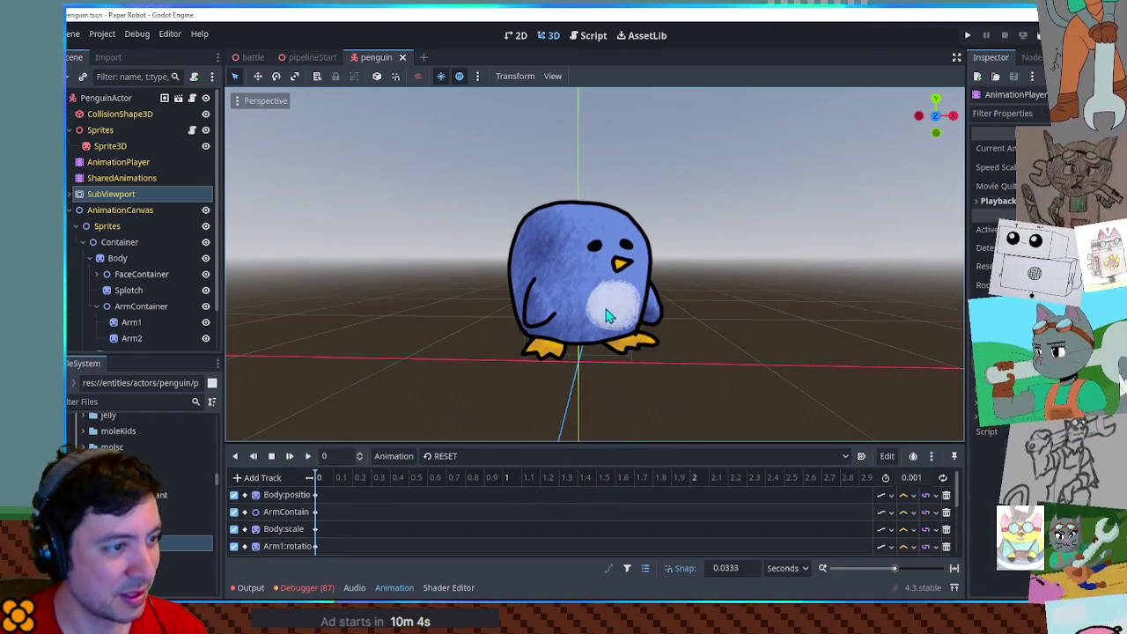
scroll(495, 269, down, 5)
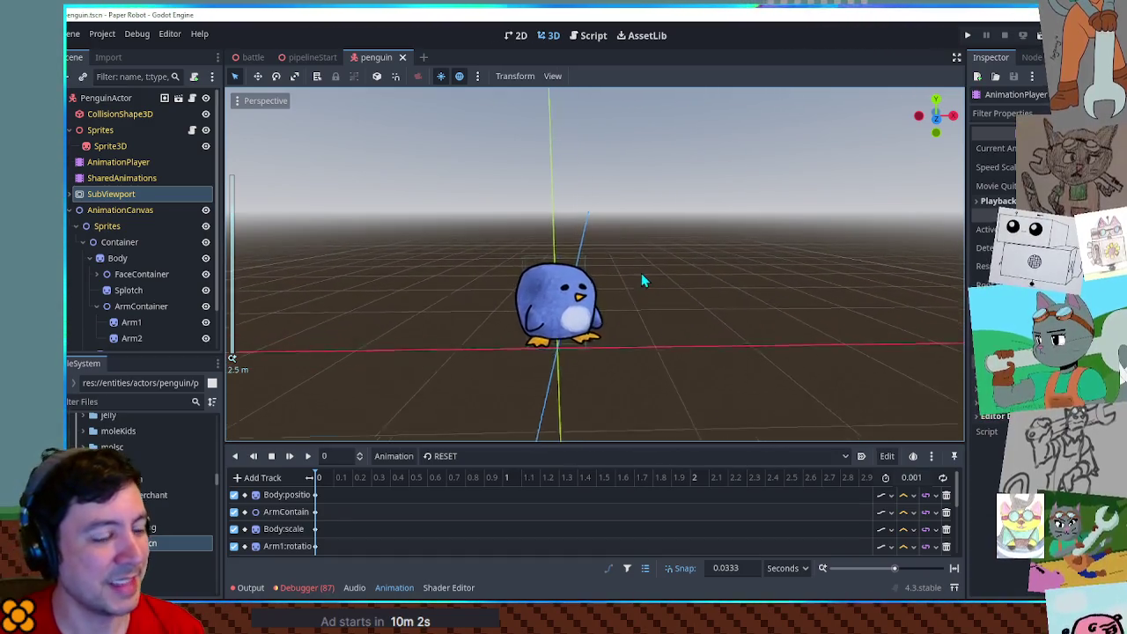
scroll(642, 279, up, 5)
mouse_move(685, 279)
mouse_down()
mouse_move(416, 271)
mouse_move(704, 272)
mouse_up()
scroll(705, 272, up, 3)
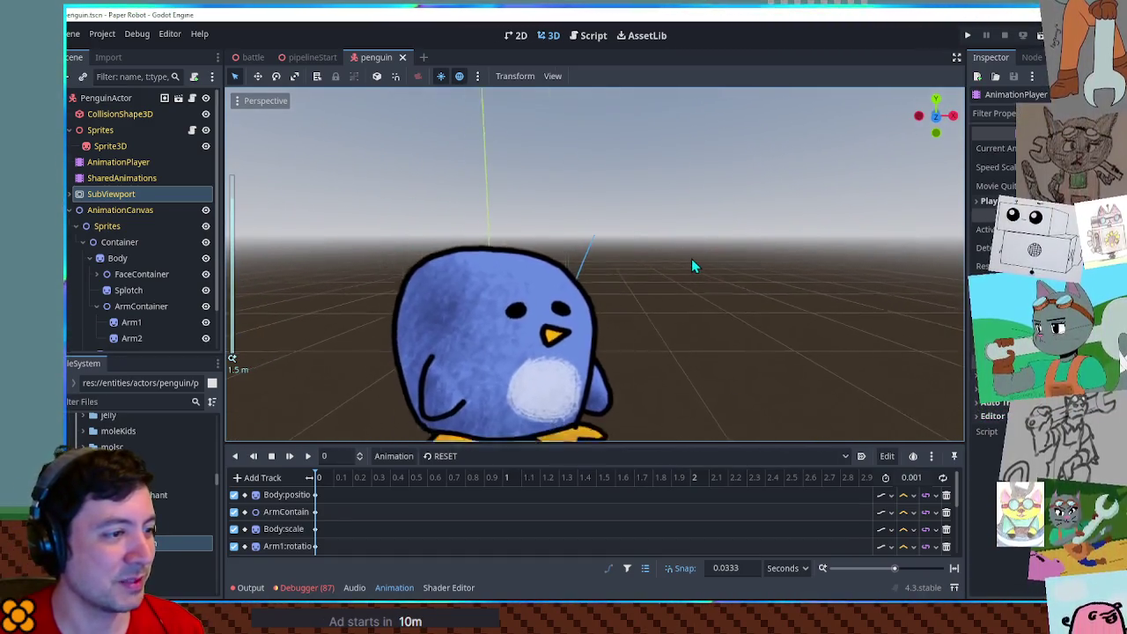
scroll(691, 261, down, 5)
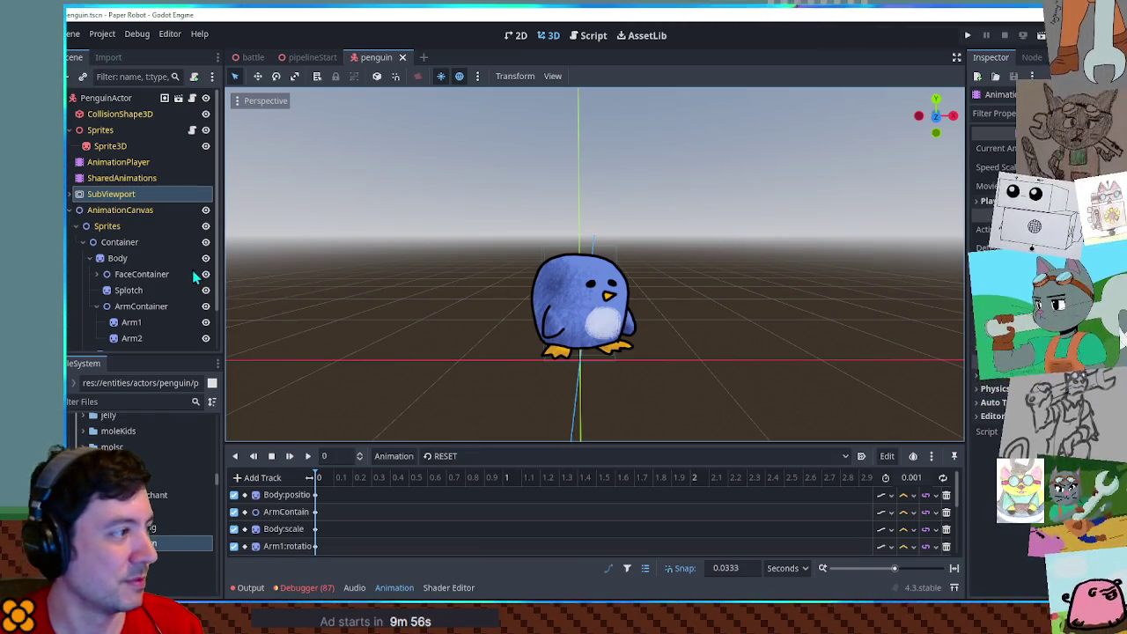
click(83, 227)
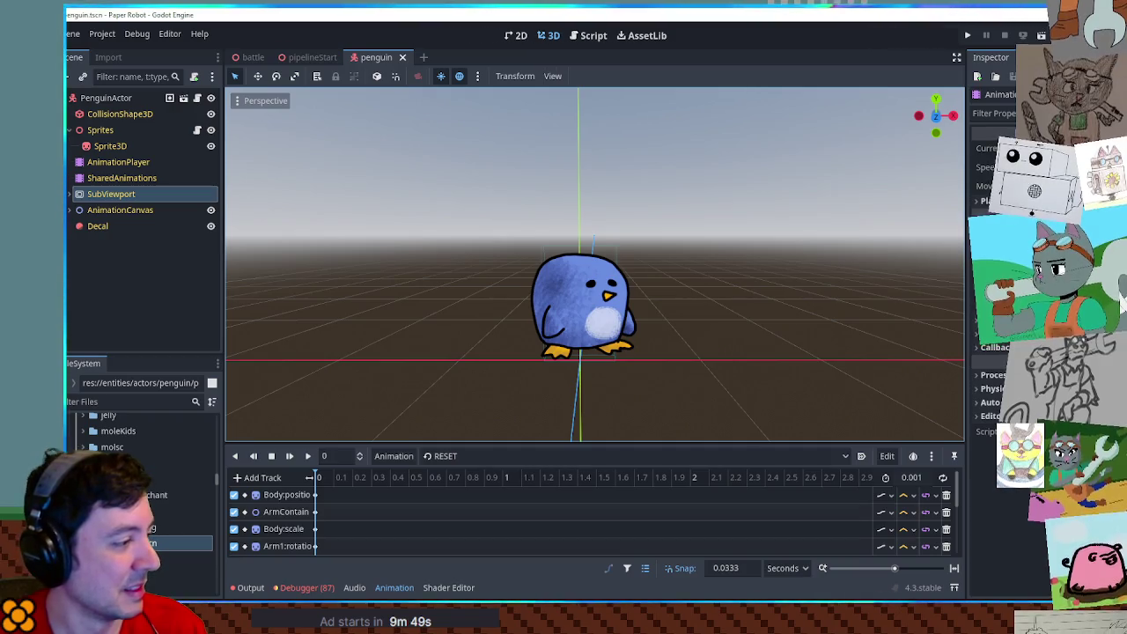
Create a new scene inheriting from the penguin and rename its root PenguinActor2.
right_click(116, 543)
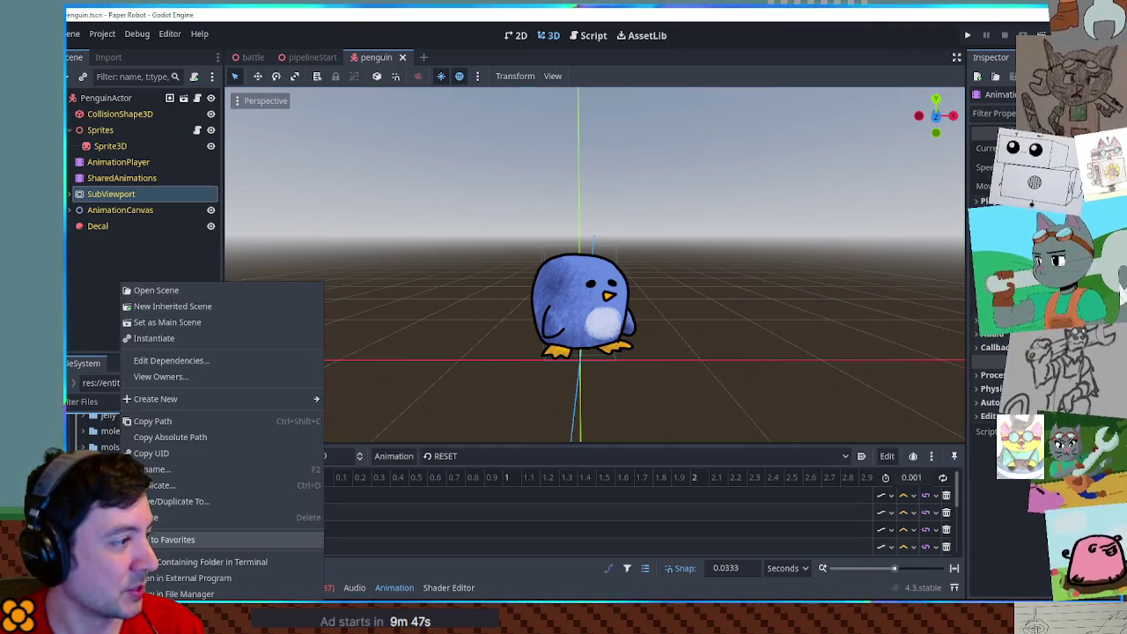
click(192, 309)
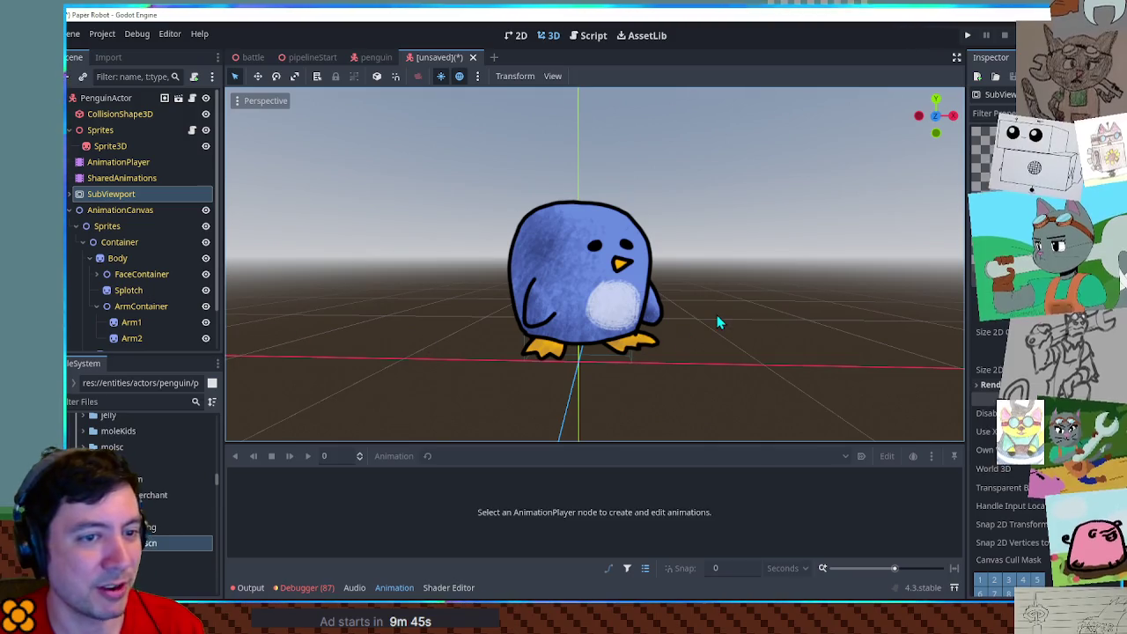
double_click(105, 98)
text(2)
key(Return)
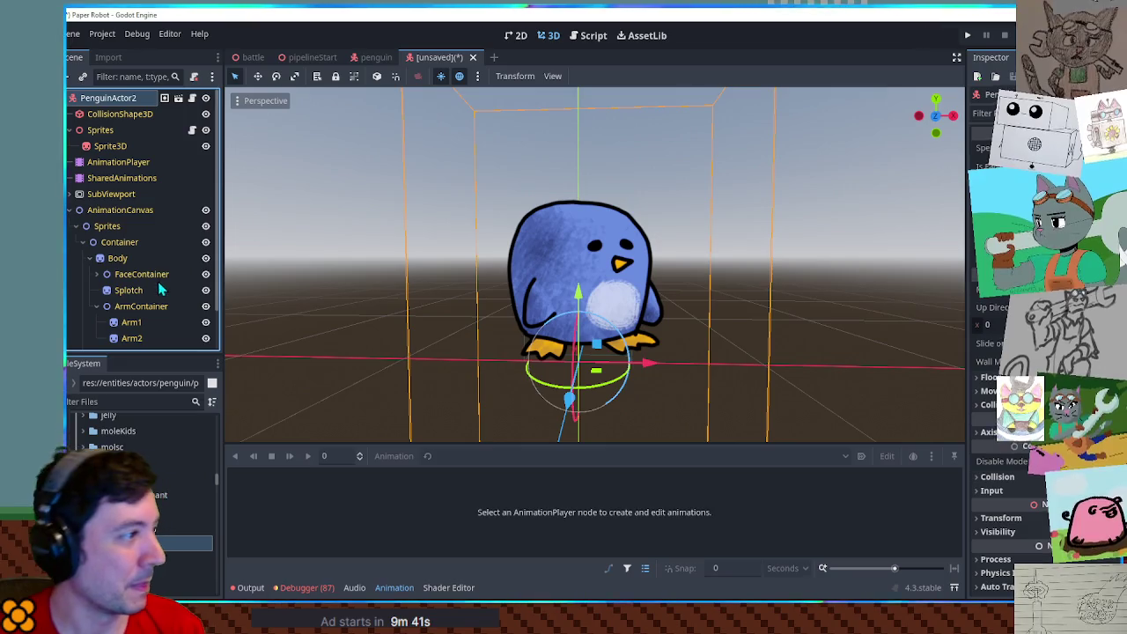
Inspect the Body, SharedAnimations and Splotch nodes and their properties.
scroll(130, 252, down, 1)
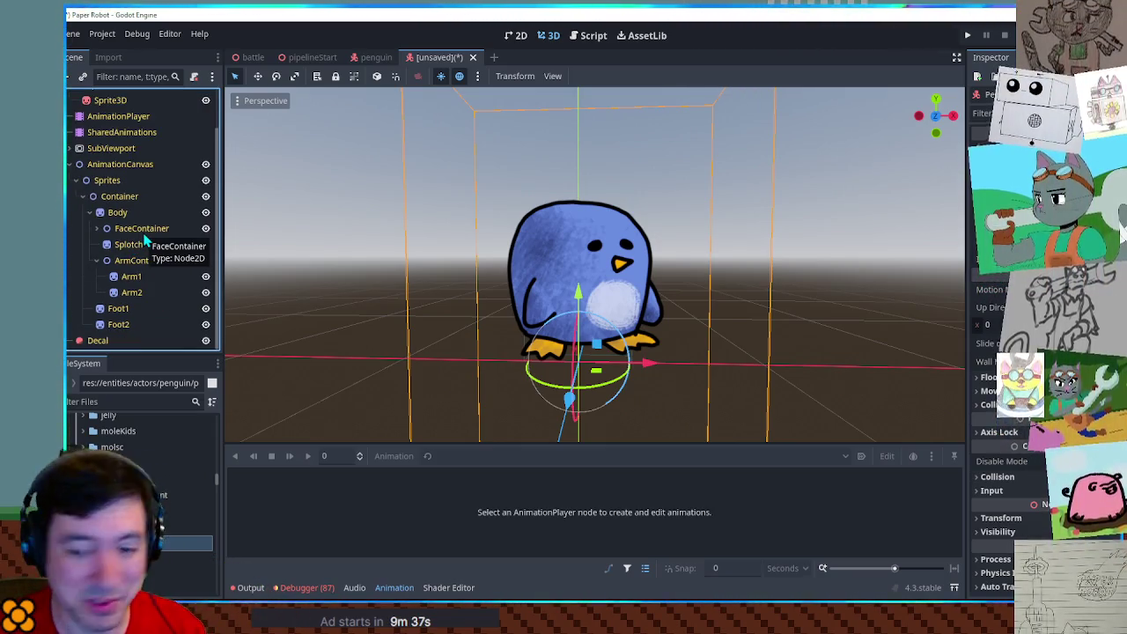
click(117, 213)
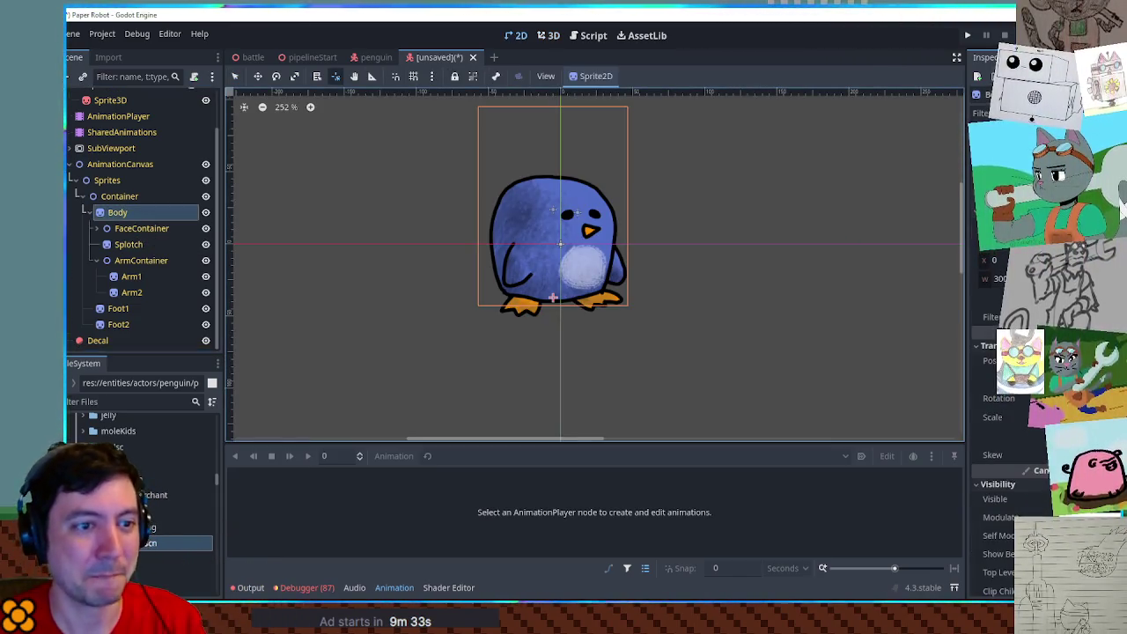
click(996, 259)
text(300)
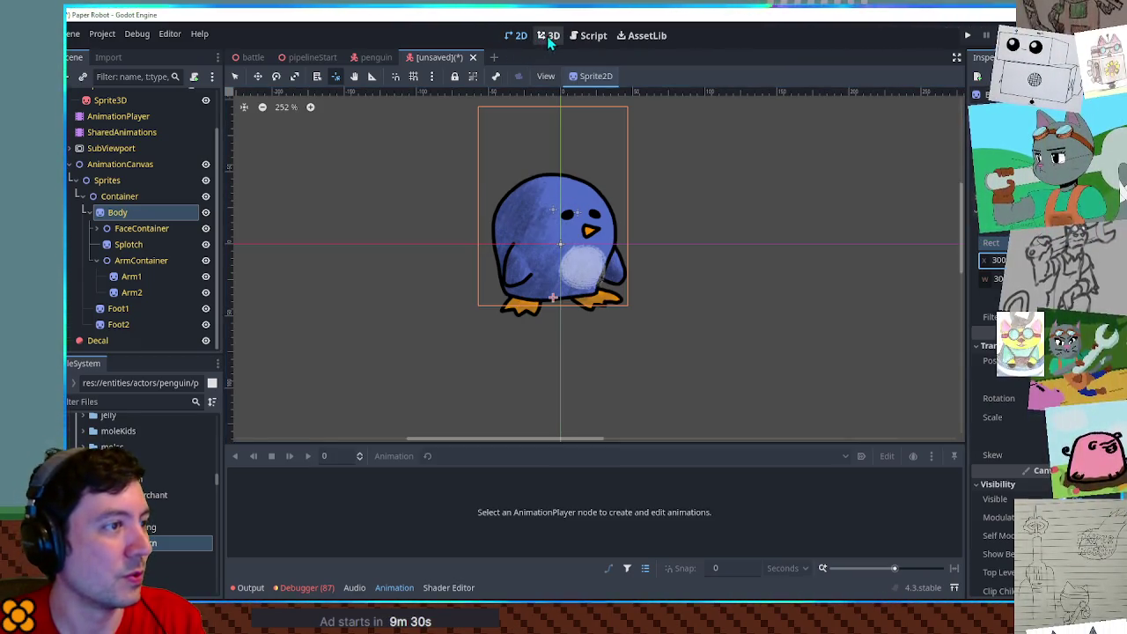
click(547, 35)
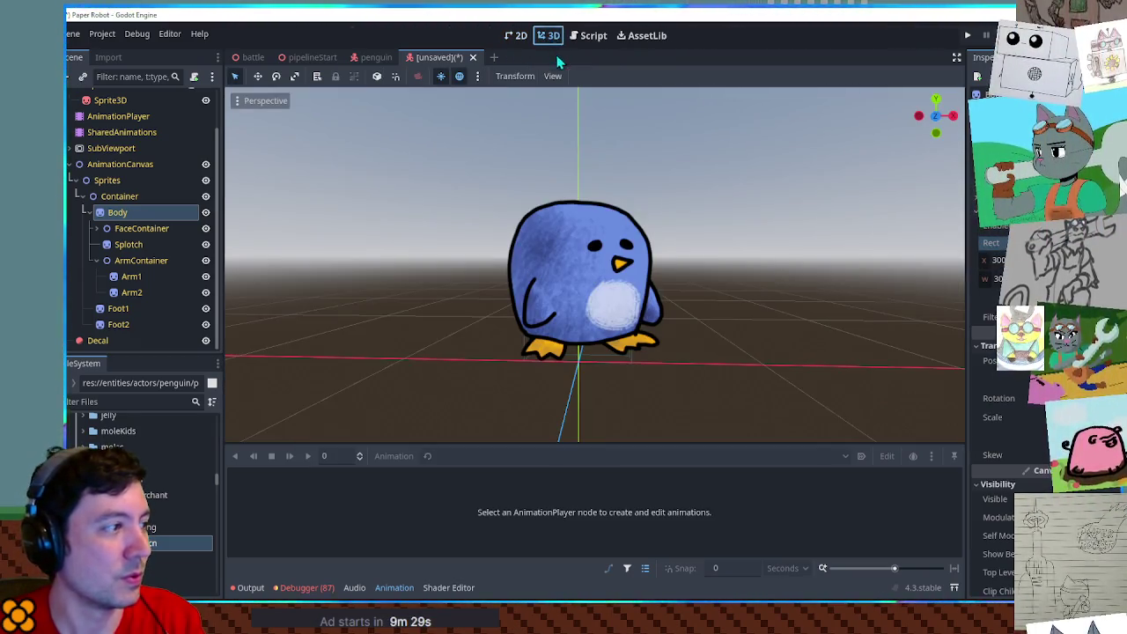
scroll(87, 169, up, 2)
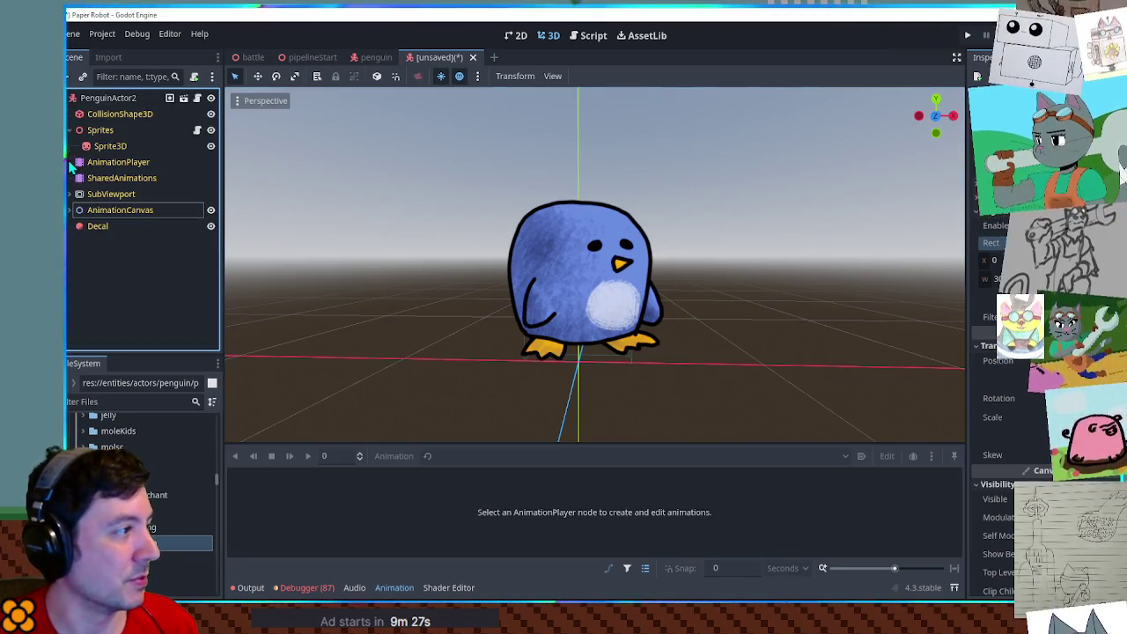
click(88, 176)
scroll(76, 176, down, 2)
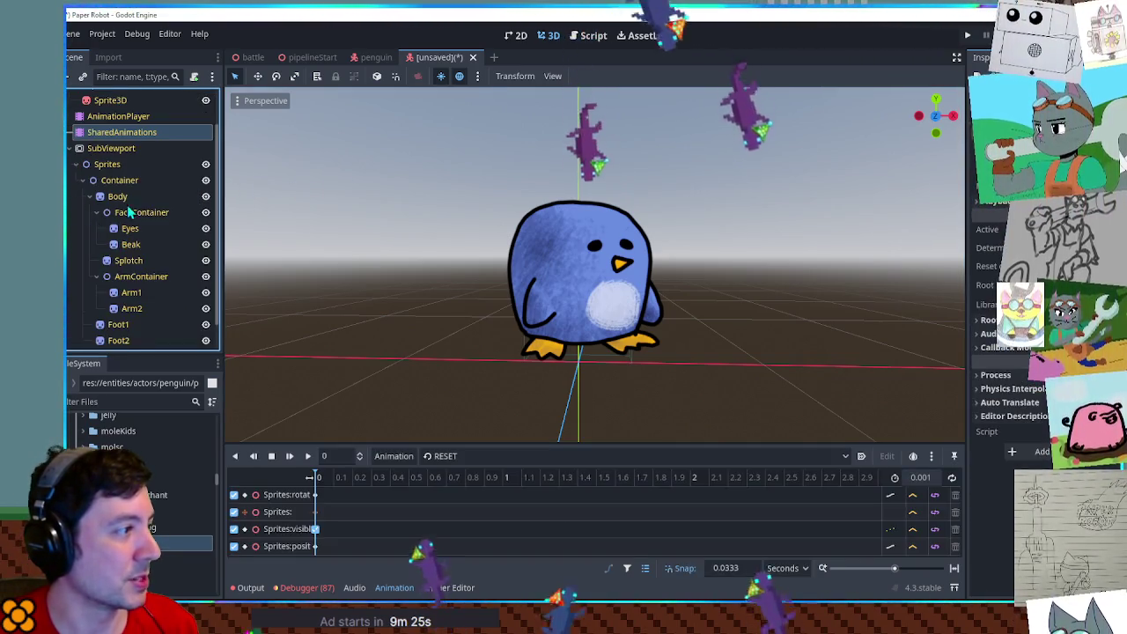
click(115, 196)
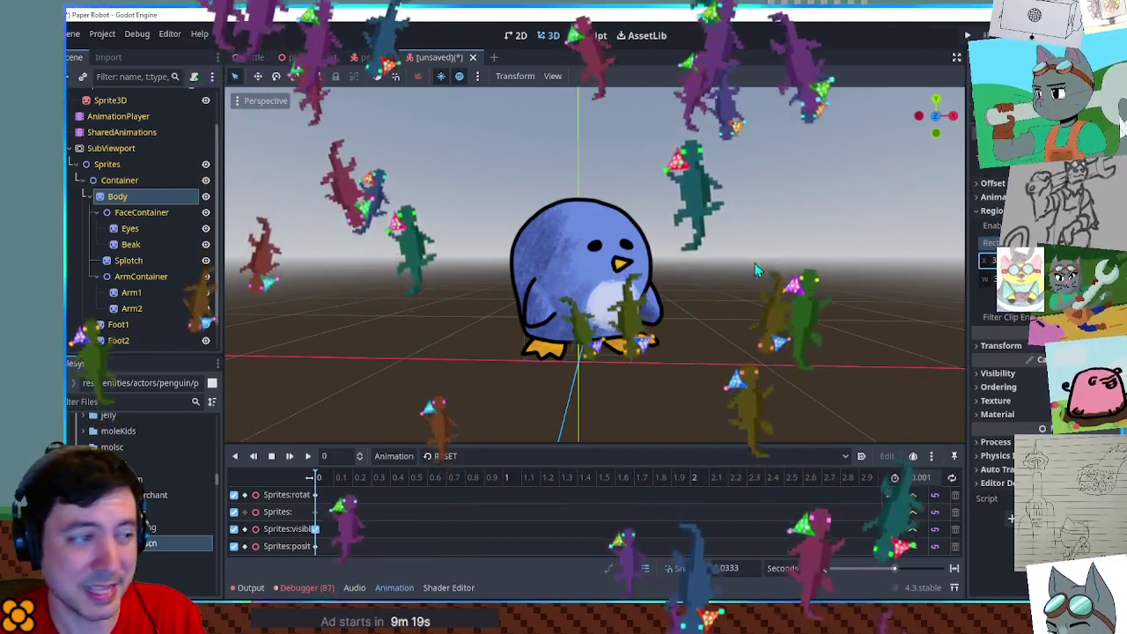
click(128, 261)
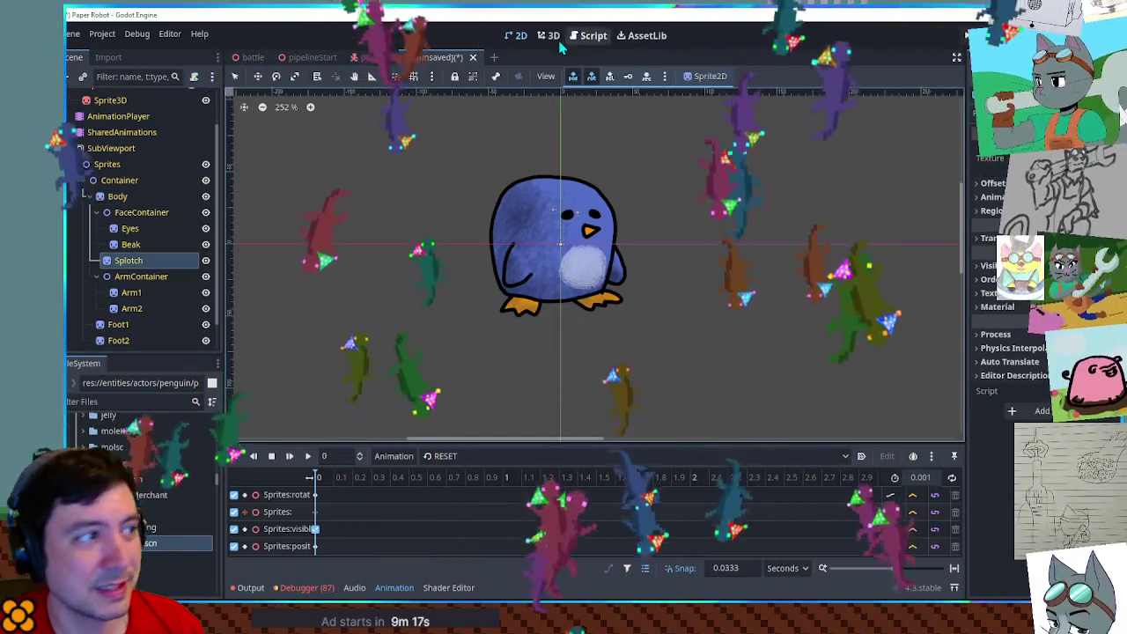
key(ctrl+F2)
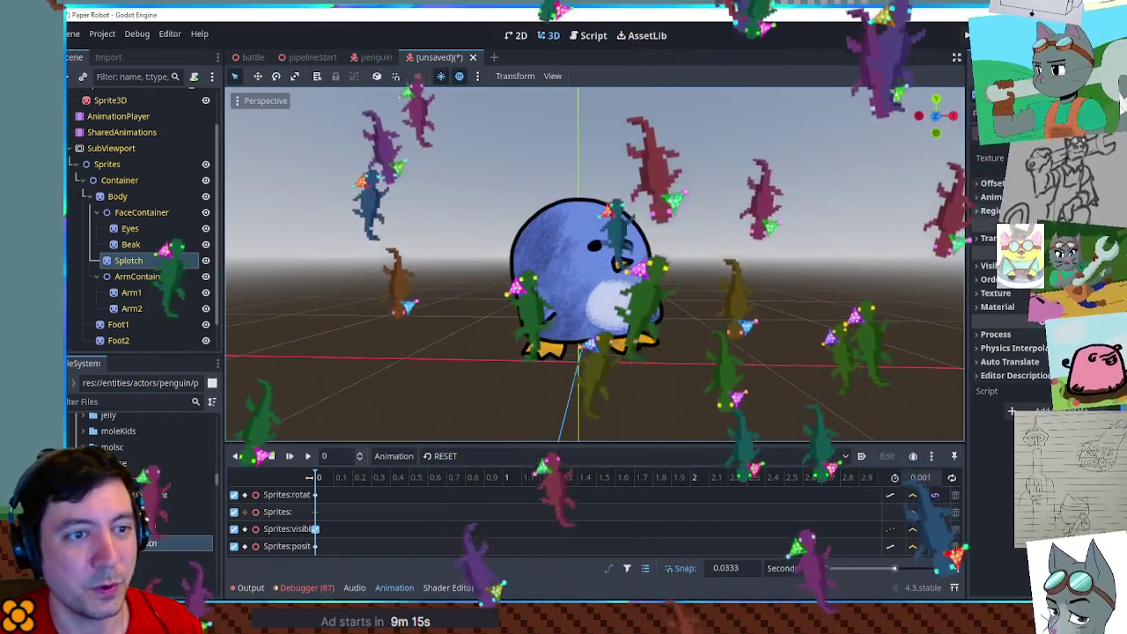
click(990, 238)
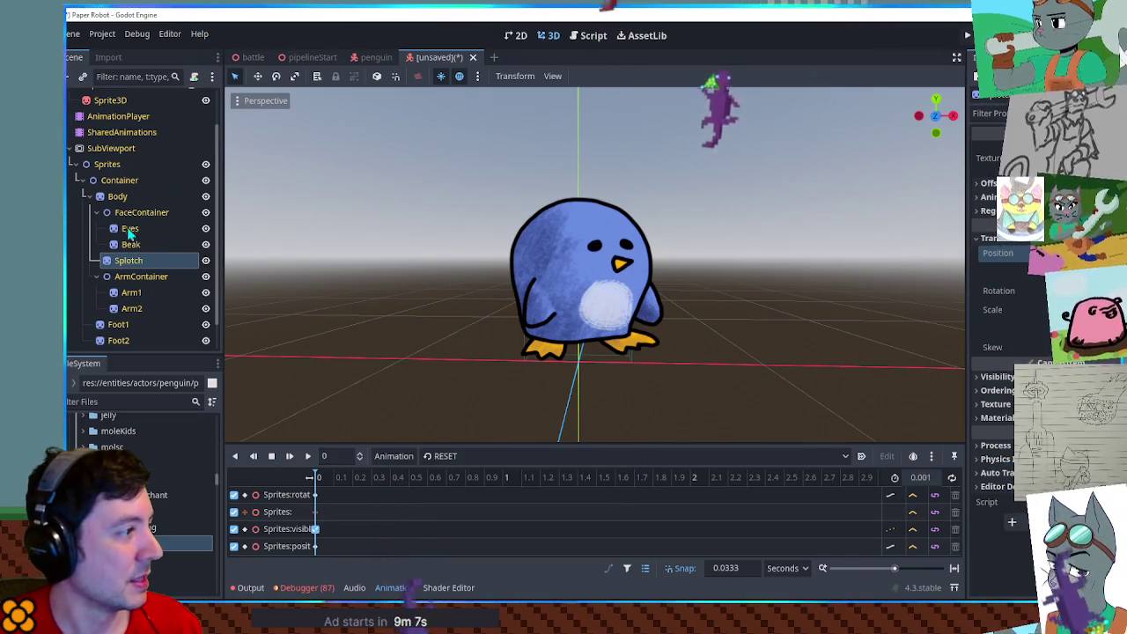
Set the Modulate tint of Body, Arm1 and Arm2 to hex 5499c7.
click(118, 198)
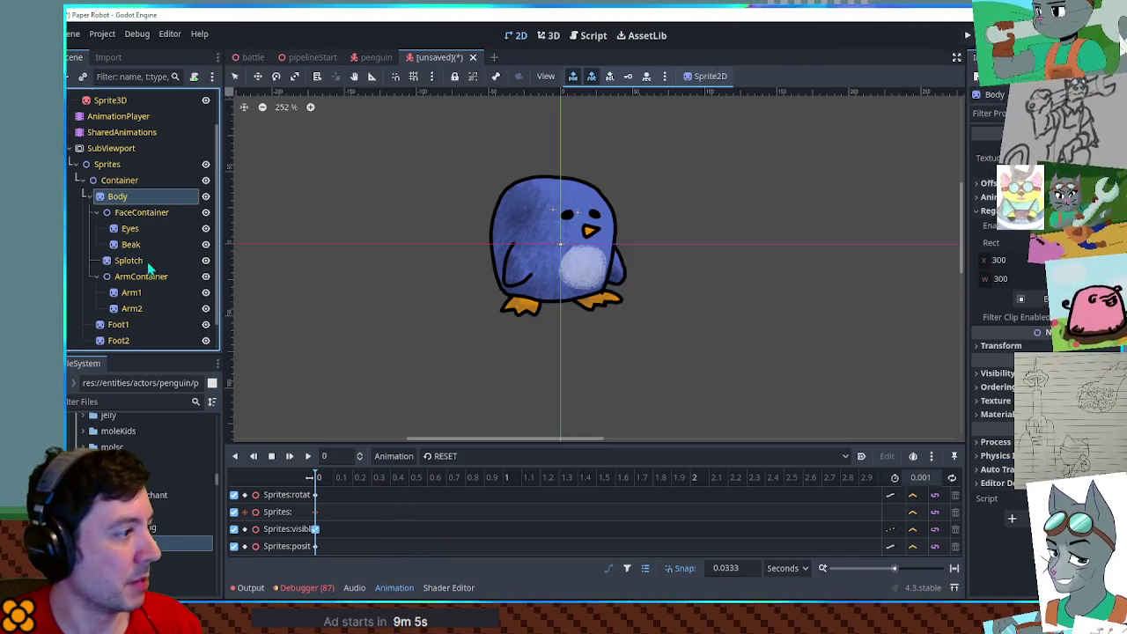
ctrl+click(130, 292)
ctrl+click(131, 308)
click(549, 35)
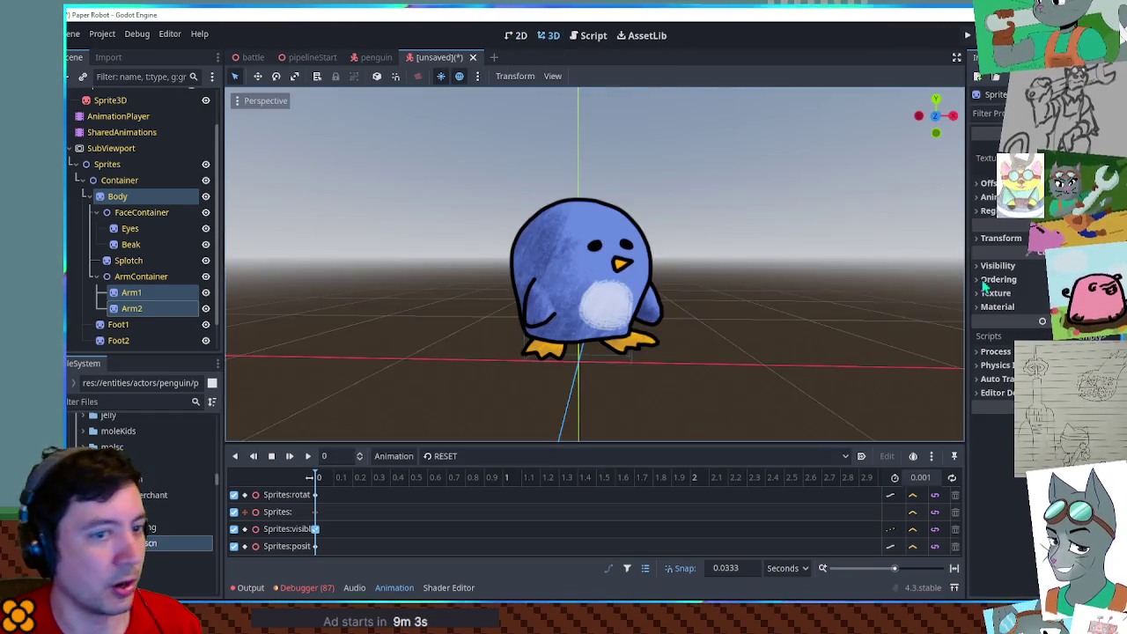
click(997, 265)
click(1030, 300)
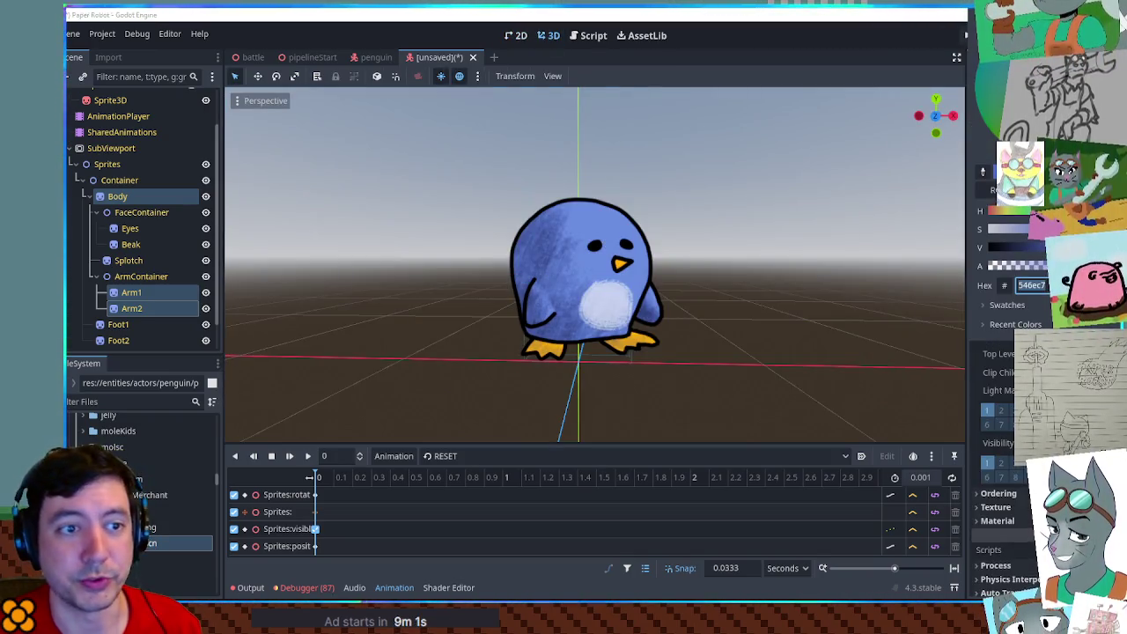
text(5499c7)
key(Return)
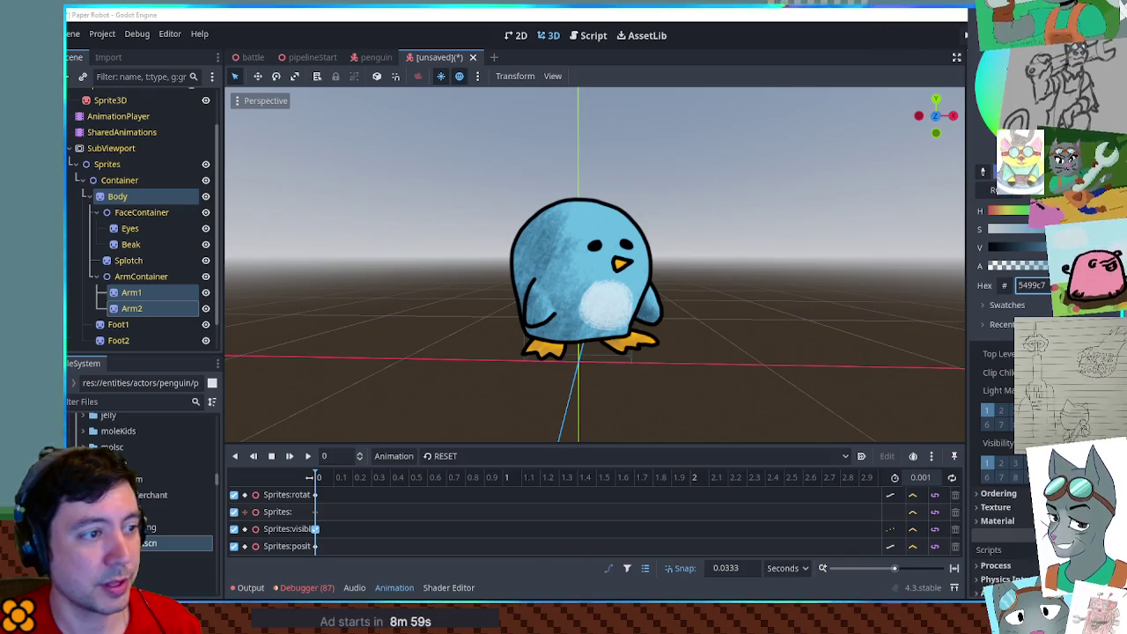
click(890, 289)
key(ctrl+s)
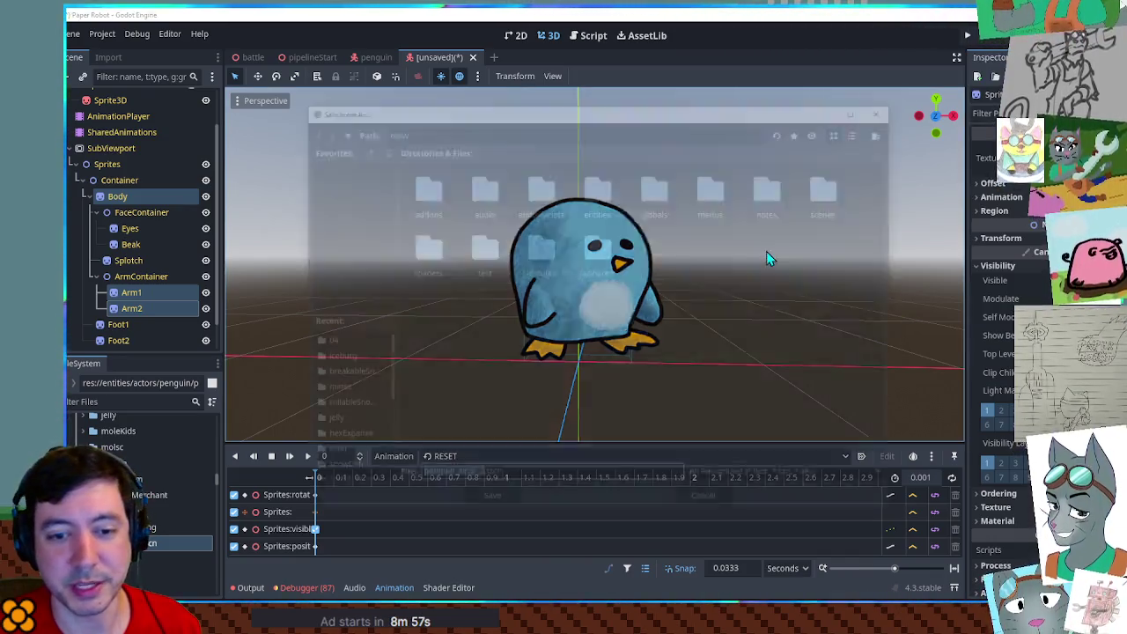
Save the variant as penguin_actor_2.tscn in res://entities/actors/penguin and inspect it.
click(831, 189)
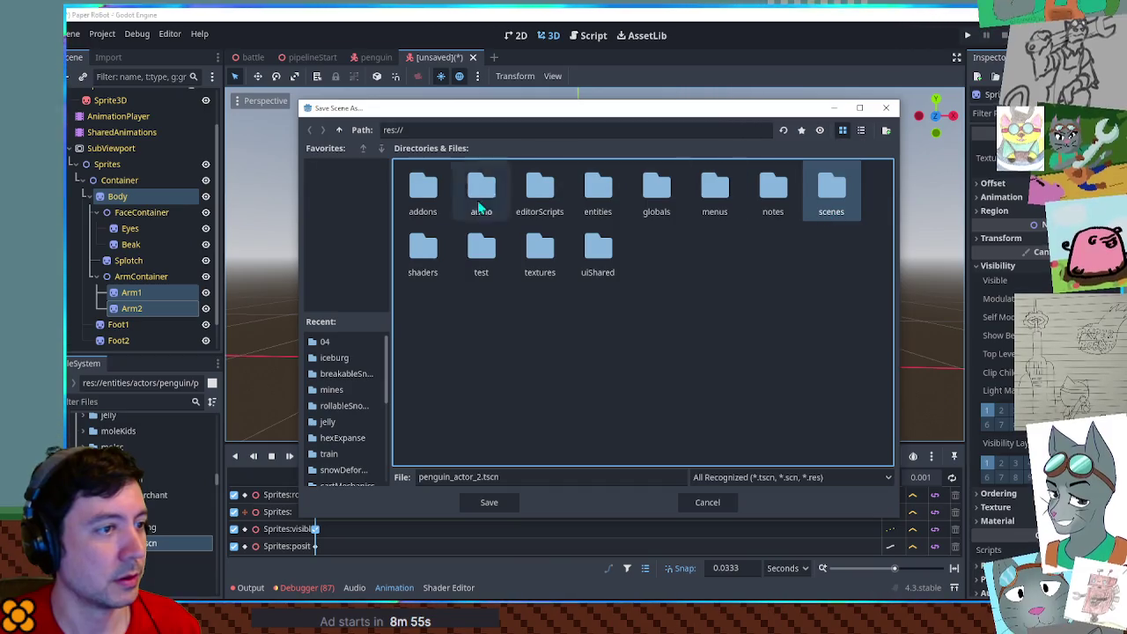
double_click(600, 190)
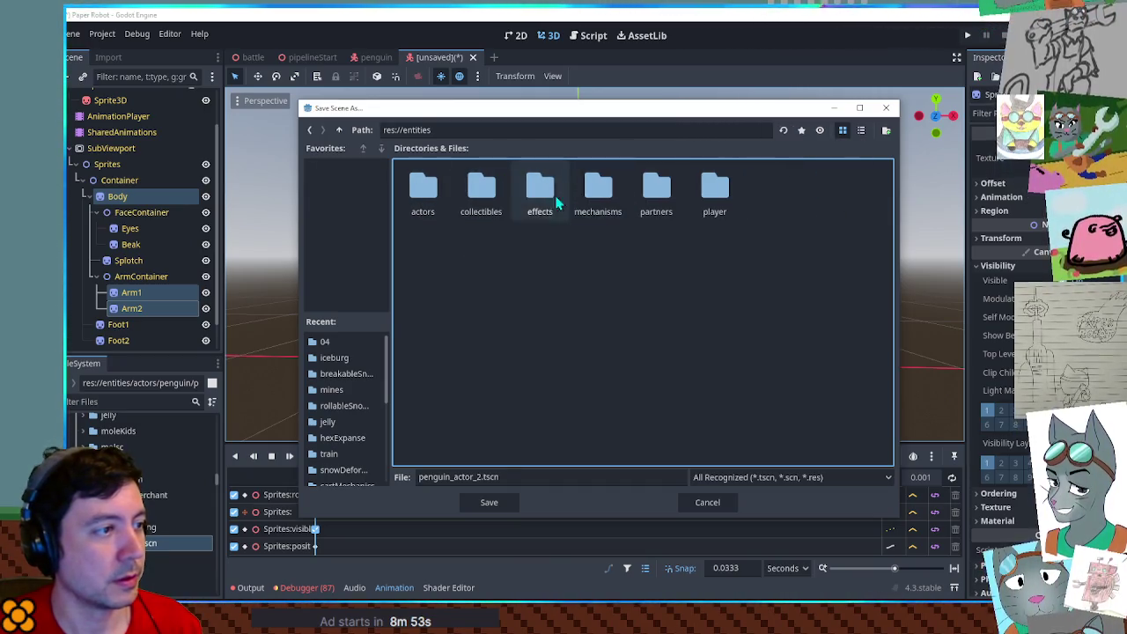
double_click(427, 193)
scroll(746, 345, down, 2)
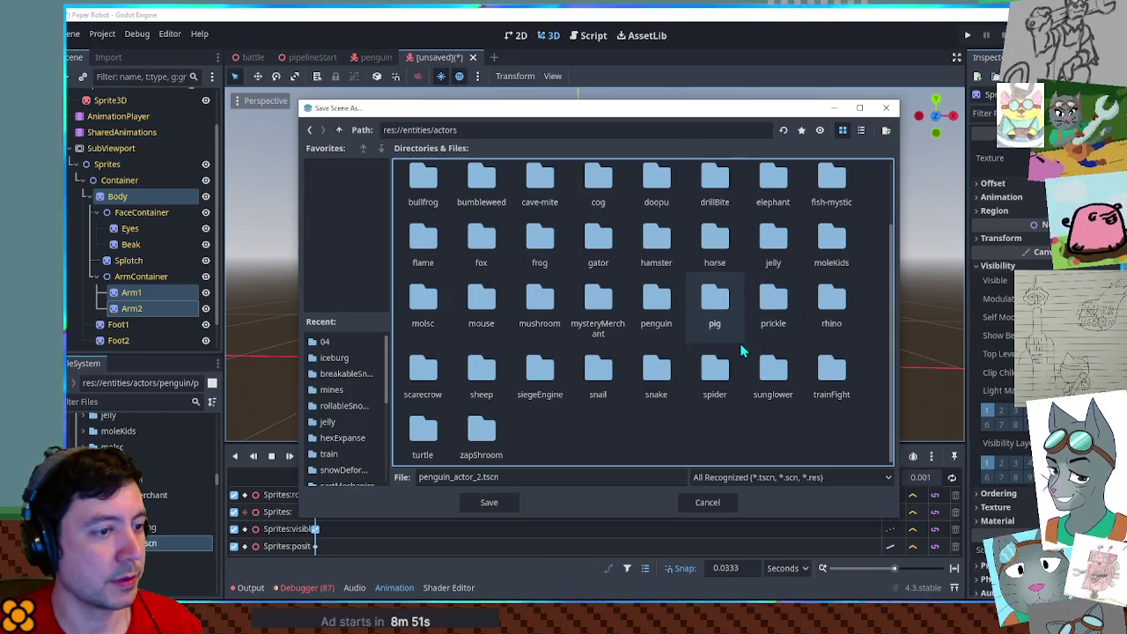
double_click(657, 310)
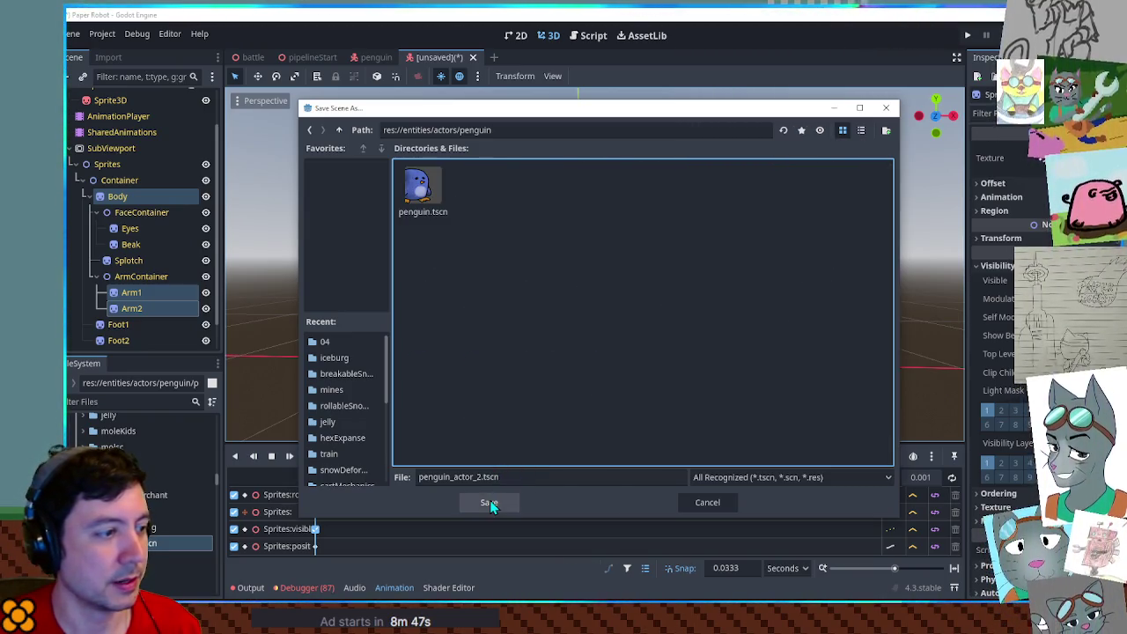
click(490, 501)
mouse_move(594, 195)
mouse_down()
mouse_move(921, 201)
mouse_move(522, 181)
mouse_up()
scroll(604, 221, up, 3)
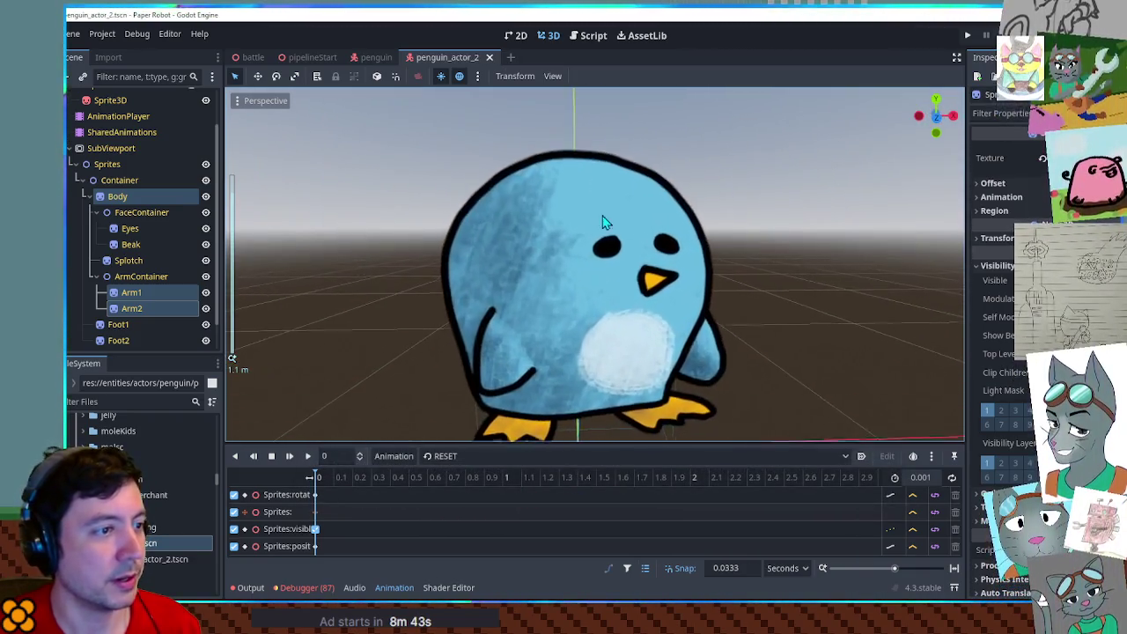
scroll(722, 231, down, 5)
scroll(645, 231, up, 2)
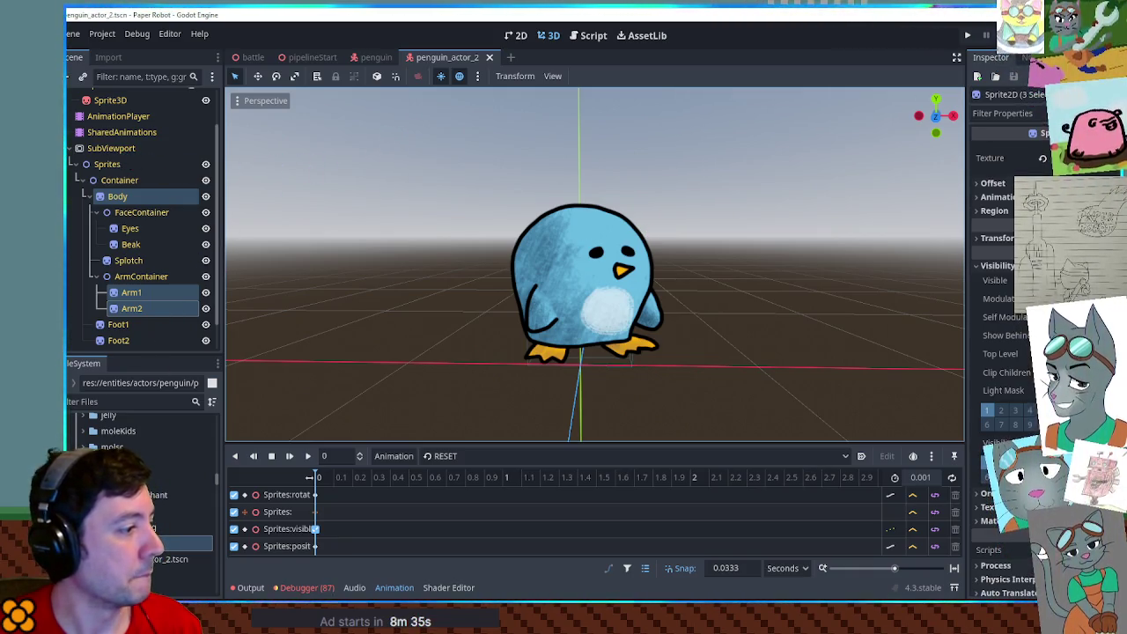
Duplicate penguin_actor_2.tscn as penguin_actor_3.tscn and open it.
click(172, 559)
key(ctrl+d)
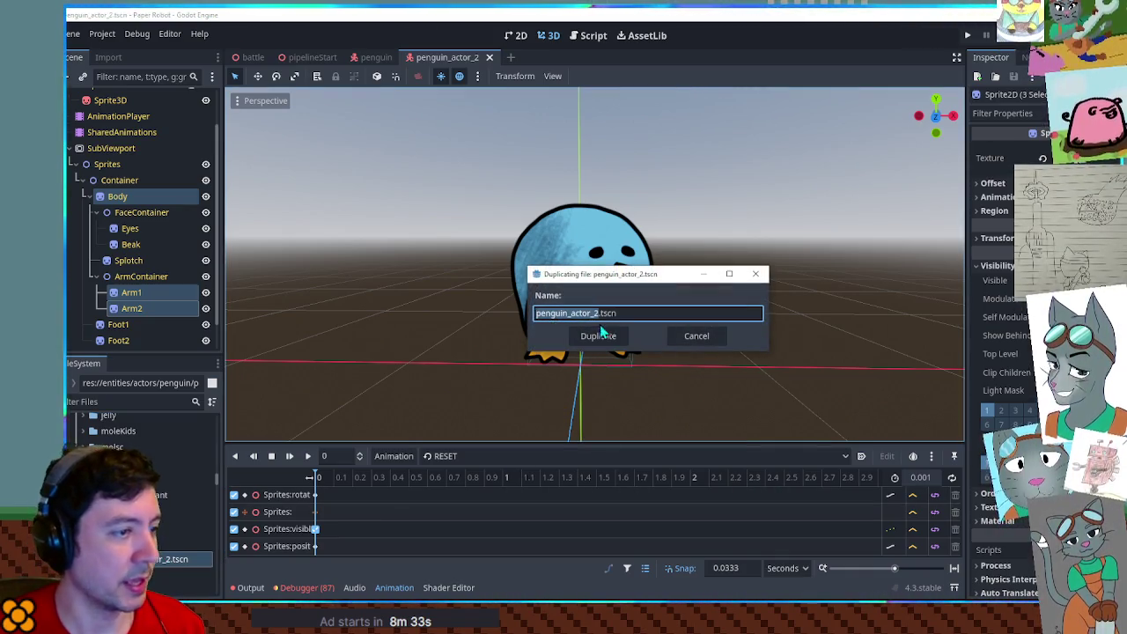
key(Delete)
text(3)
key(Return)
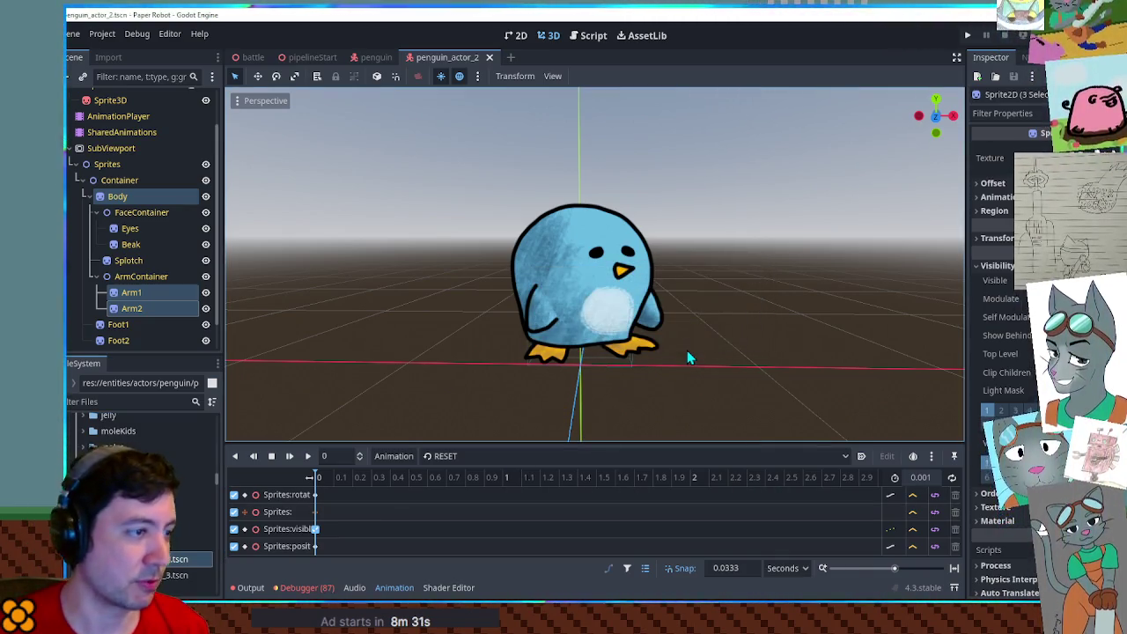
double_click(165, 578)
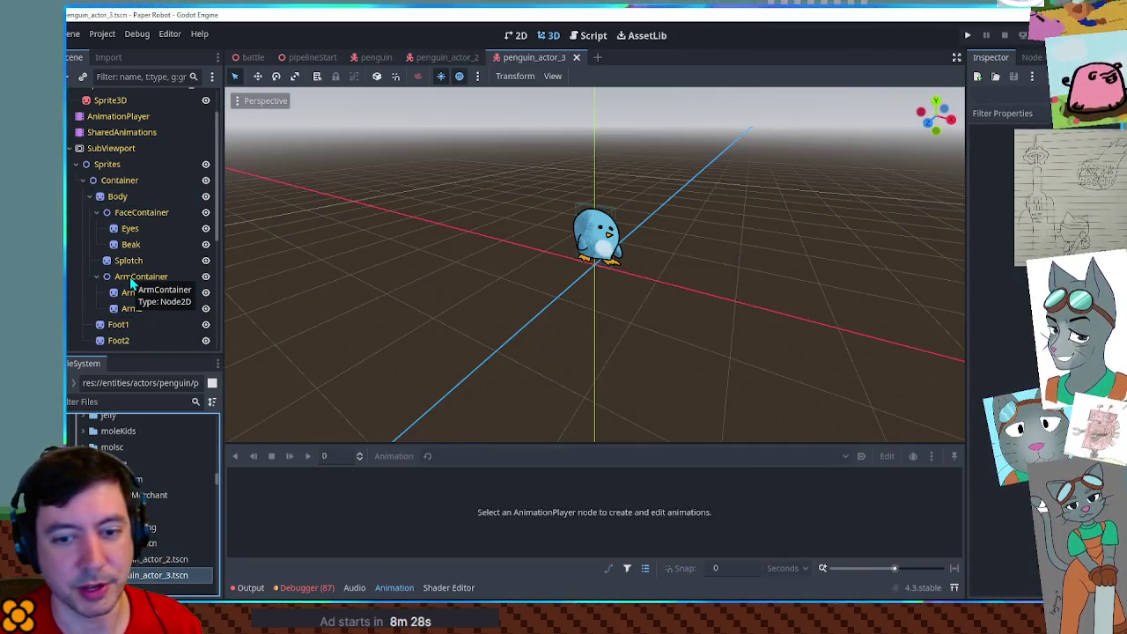
Set the Body sprite's Region Rect x to 600 for a rounder body.
drag(498, 233, 599, 264)
scroll(599, 264, up, 5)
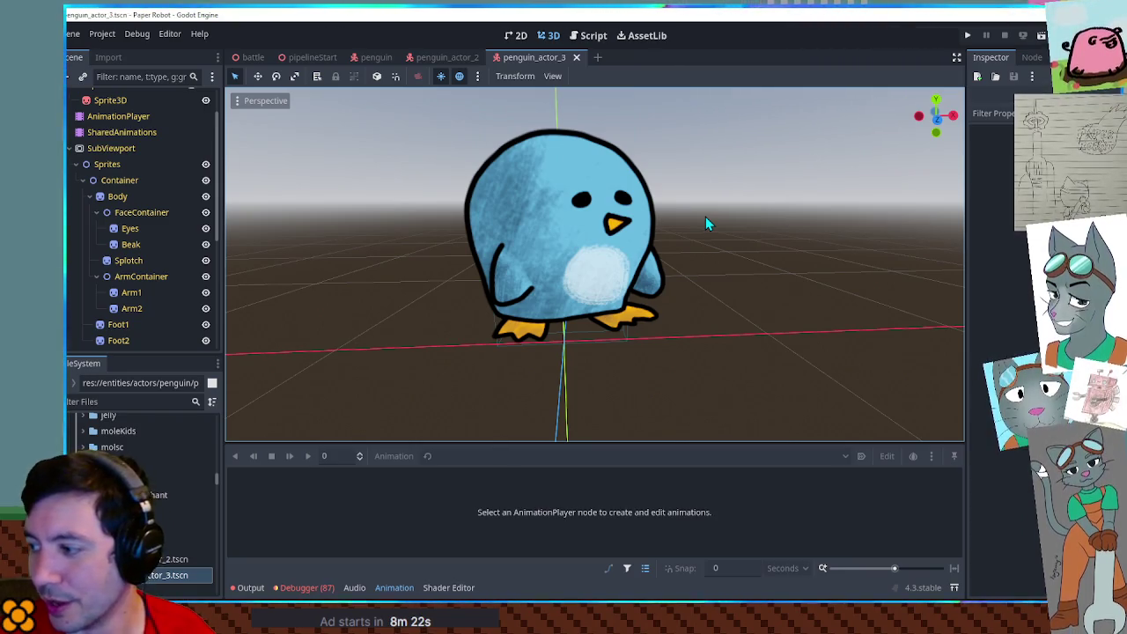
mouse_move(672, 203)
mouse_down()
mouse_move(645, 198)
mouse_move(663, 264)
mouse_move(688, 250)
mouse_up()
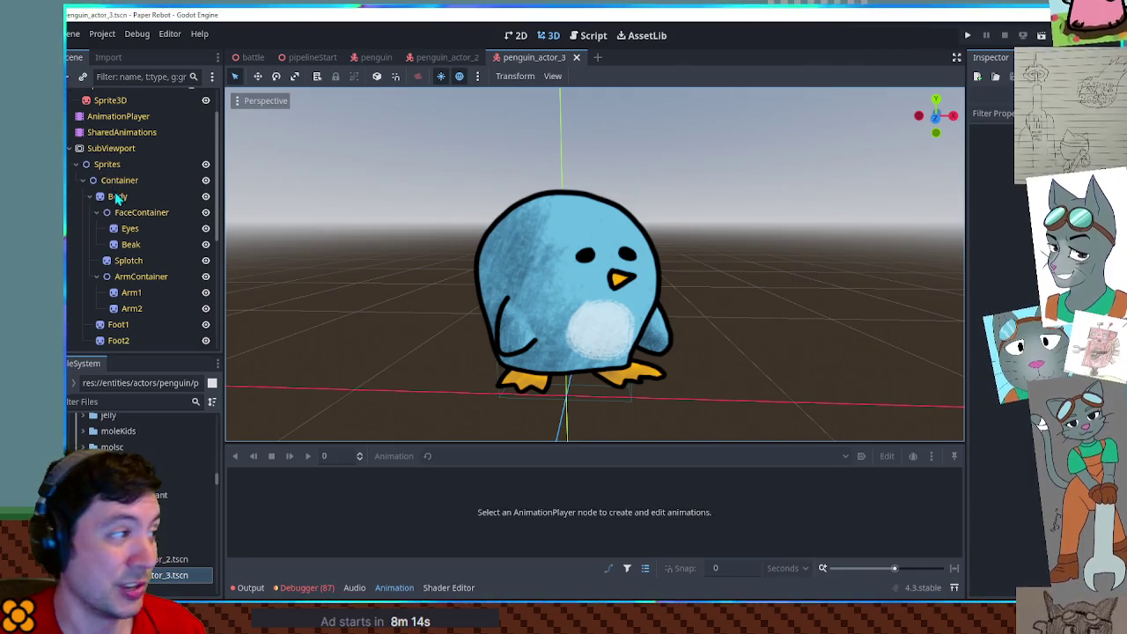
click(118, 197)
click(549, 35)
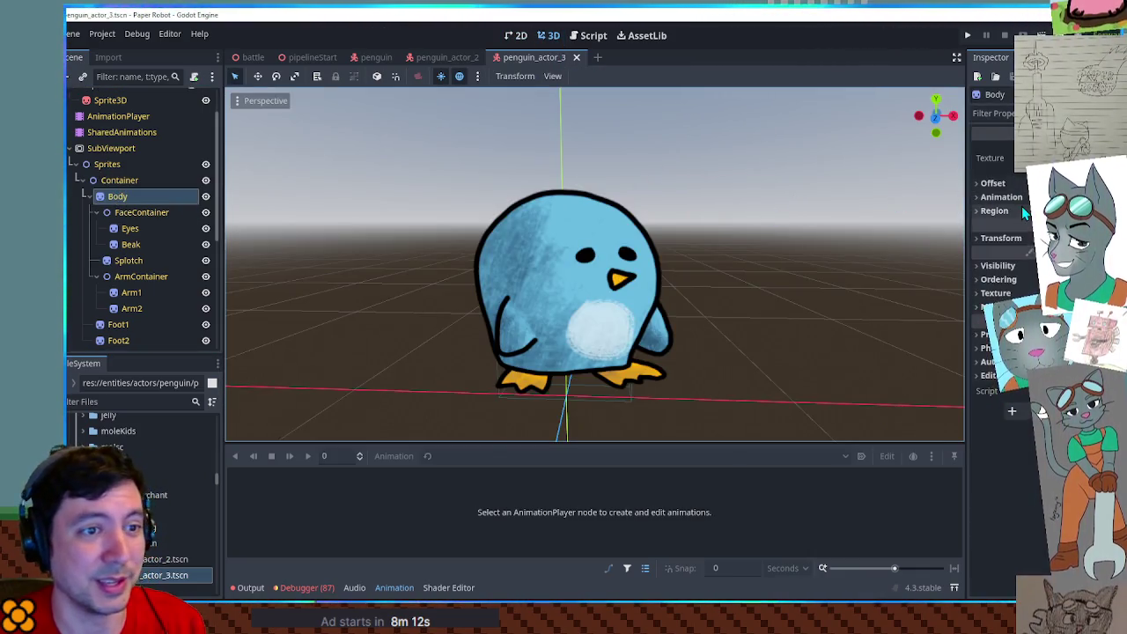
click(1029, 258)
key(Return)
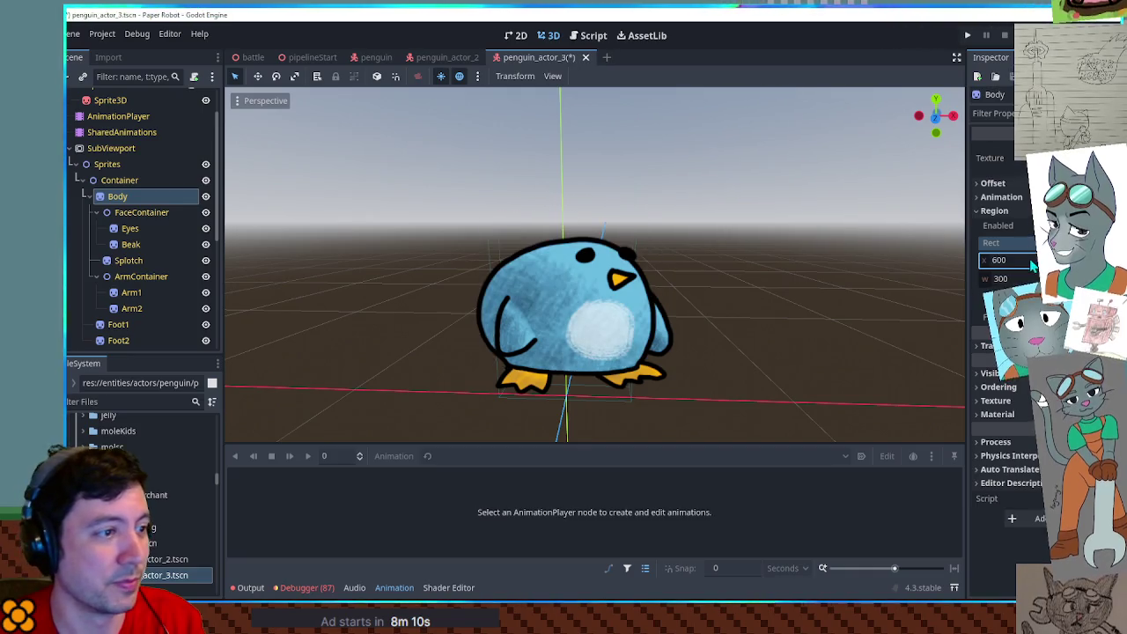
Retint penguin_actor_3's body and arms from purple to a deep royal blue.
click(141, 213)
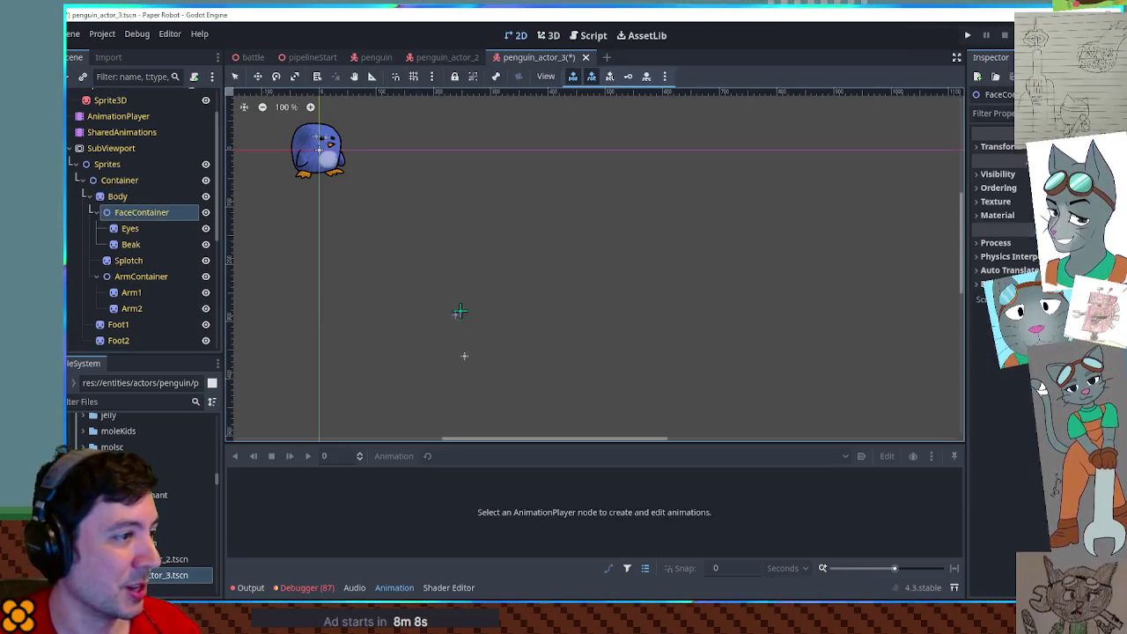
click(548, 35)
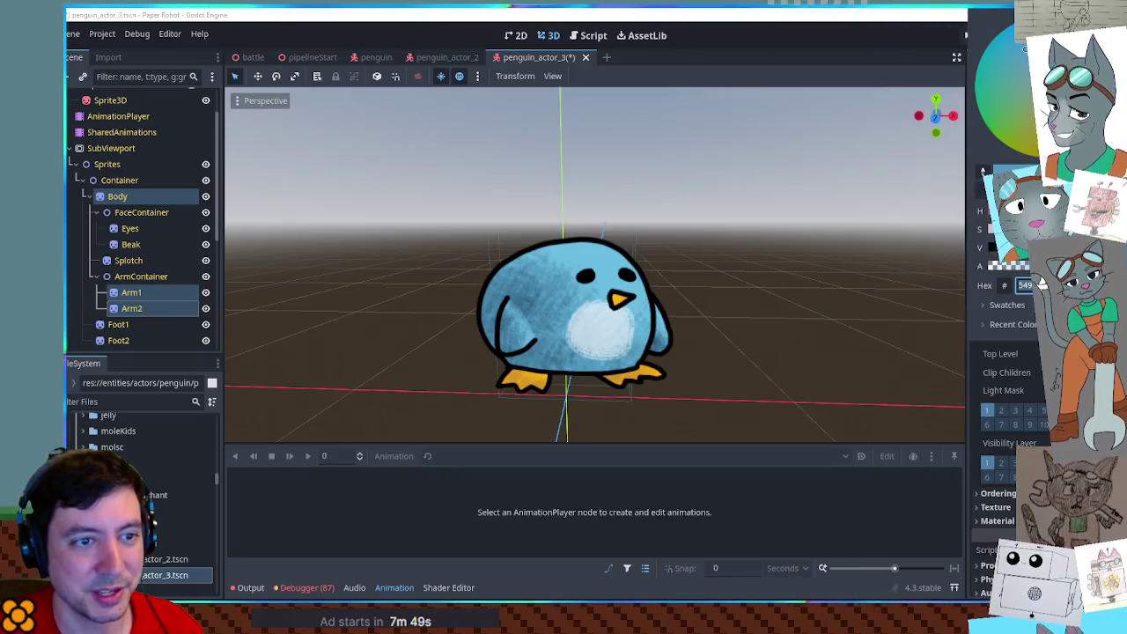
mouse_move(1024, 49)
mouse_down()
mouse_move(1017, 57)
mouse_move(1025, 51)
mouse_up()
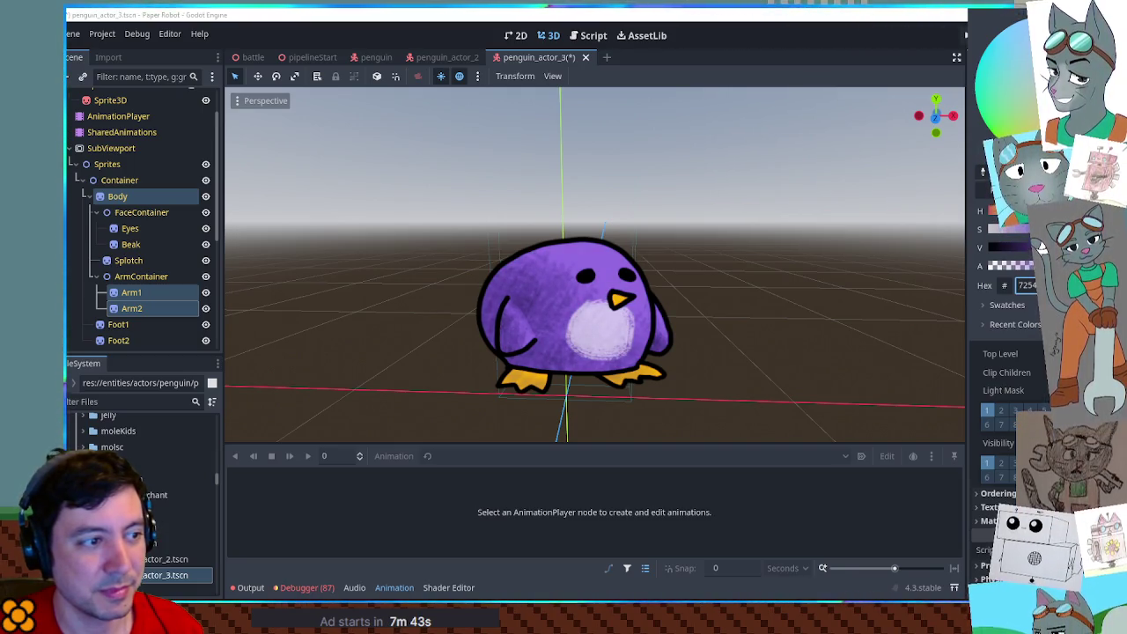
mouse_move(1011, 67)
mouse_down()
mouse_move(1020, 55)
mouse_move(1011, 44)
mouse_up()
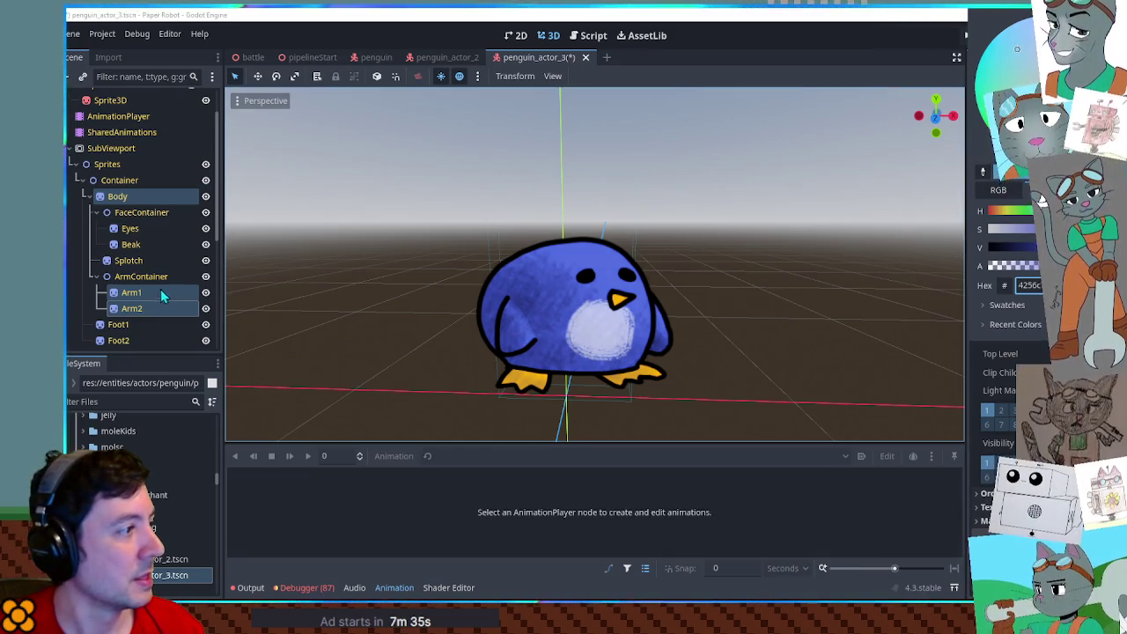
Switch the Eyes sprite's region to the spiral-eye frame and save penguin_actor_3.
click(131, 228)
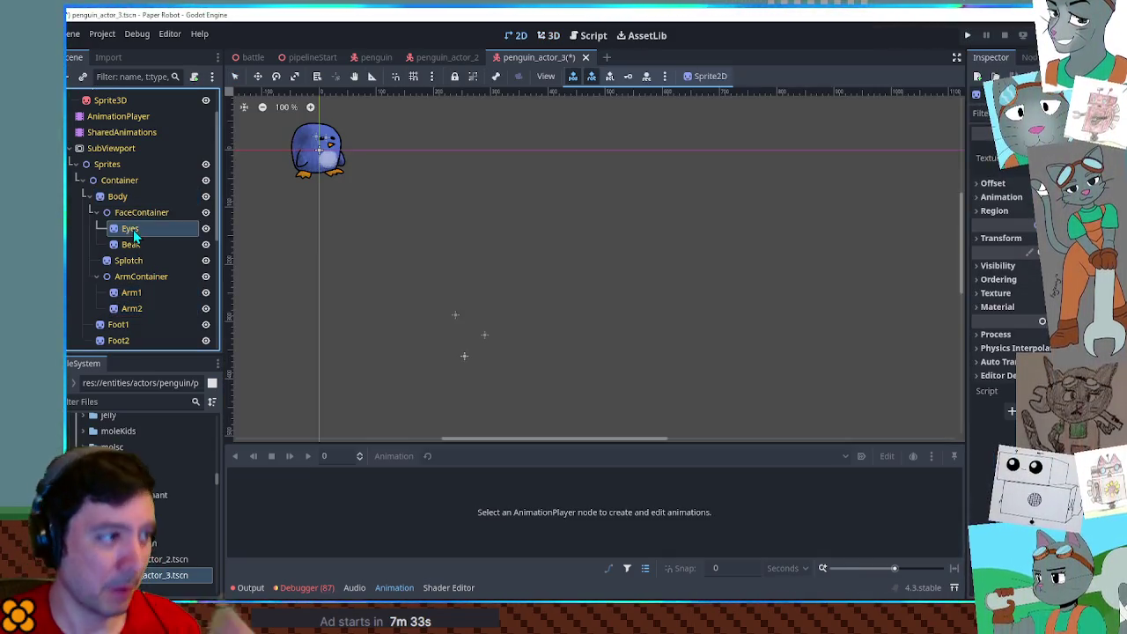
click(548, 35)
click(994, 211)
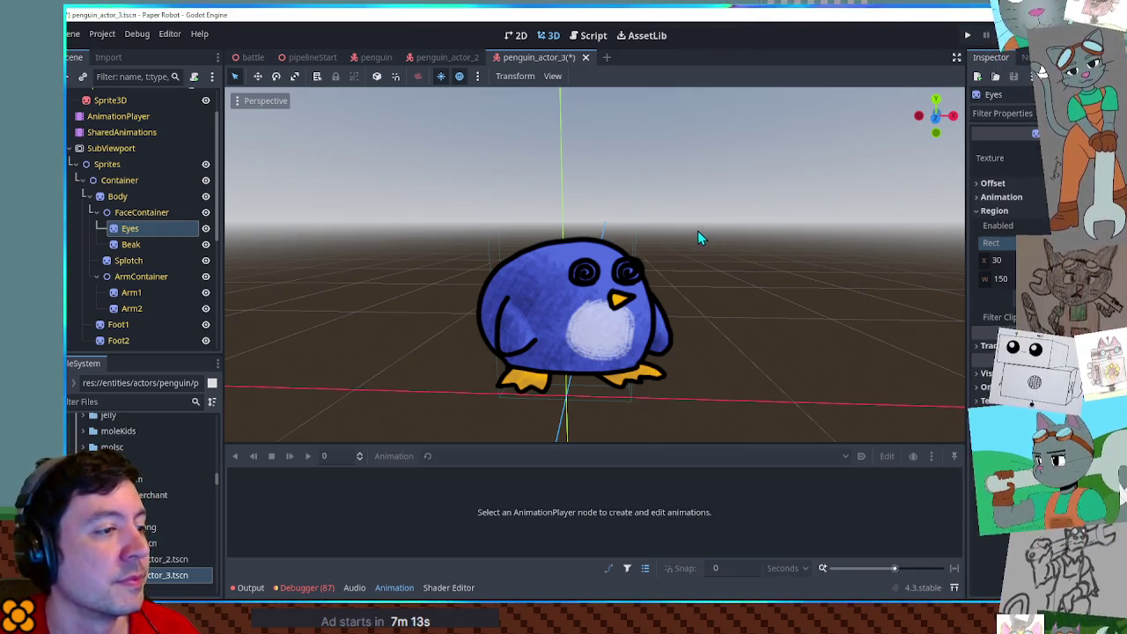
mouse_move(693, 230)
mouse_down()
mouse_move(916, 288)
mouse_move(519, 278)
mouse_up()
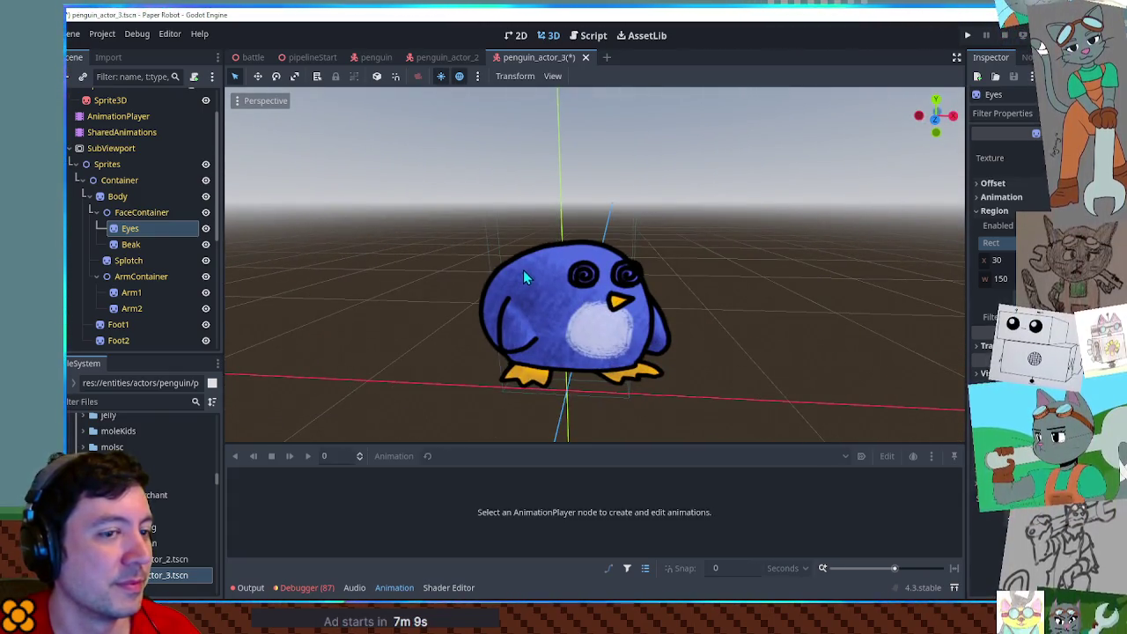
drag(850, 288, 846, 288)
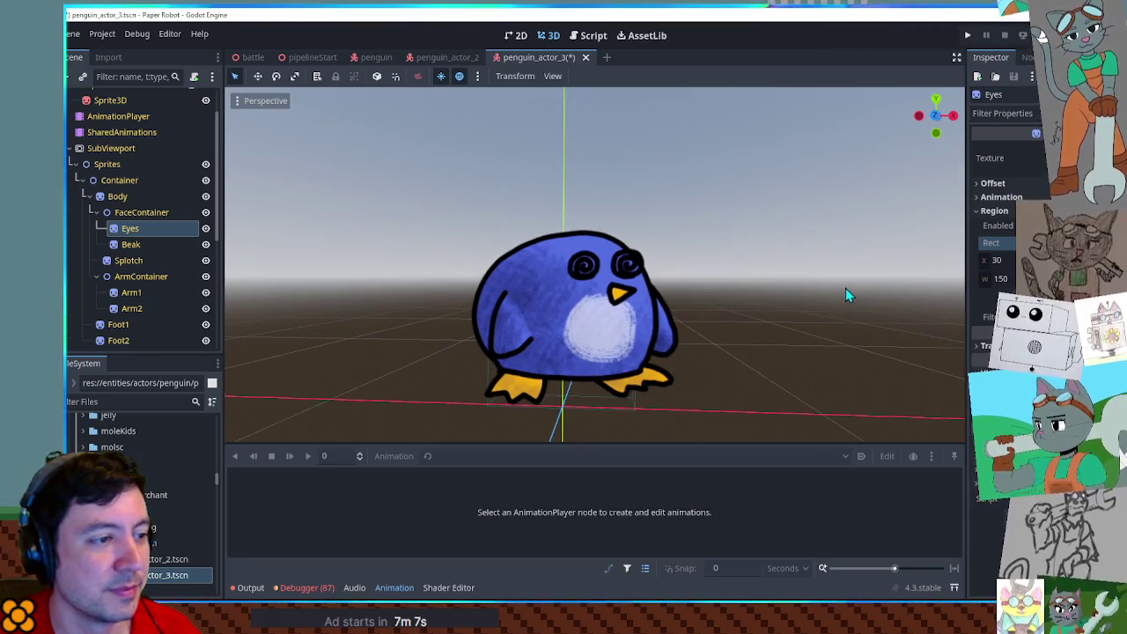
key(ctrl+s)
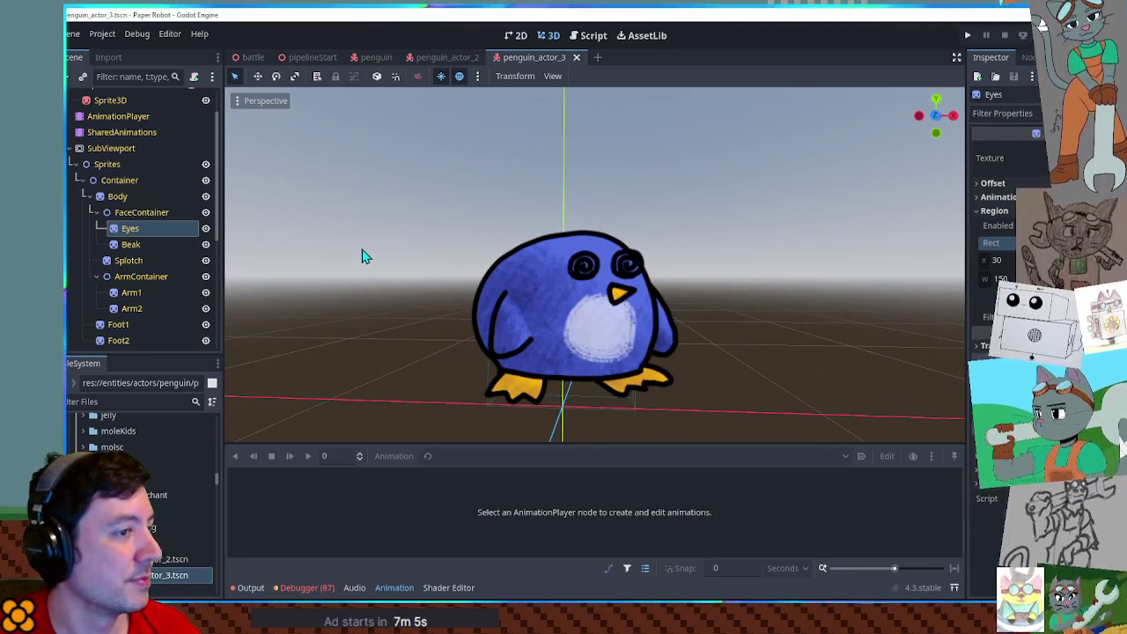
Duplicate the penguin_actor_3 scene file as penguin_actor_4.
click(161, 580)
key(ctrl+d)
click(596, 312)
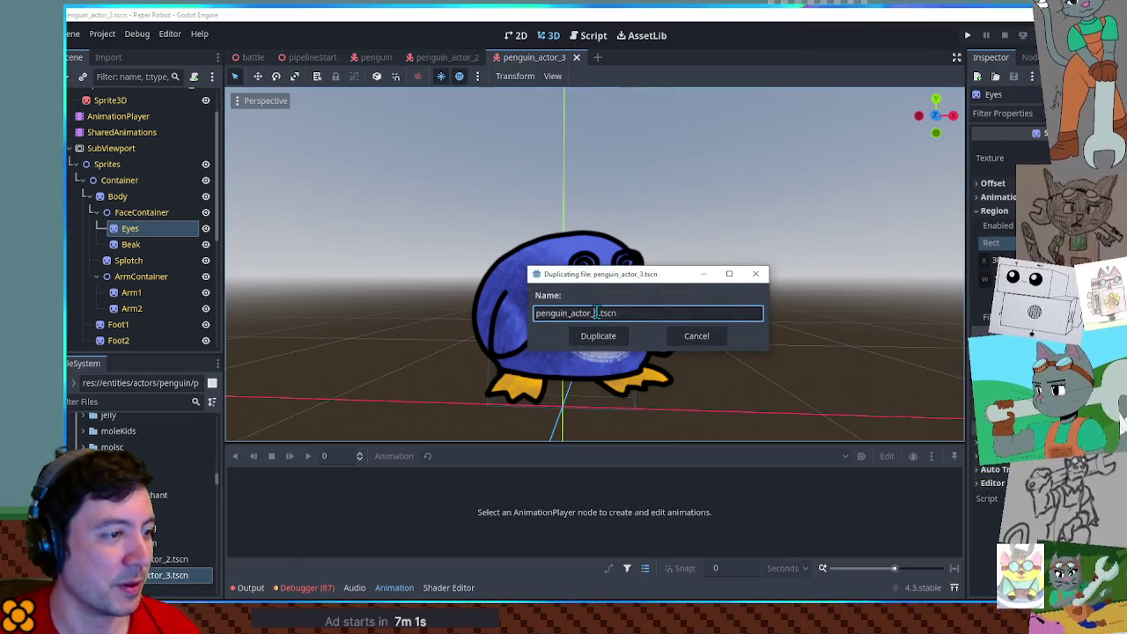
key(BackSpace)
text(4)
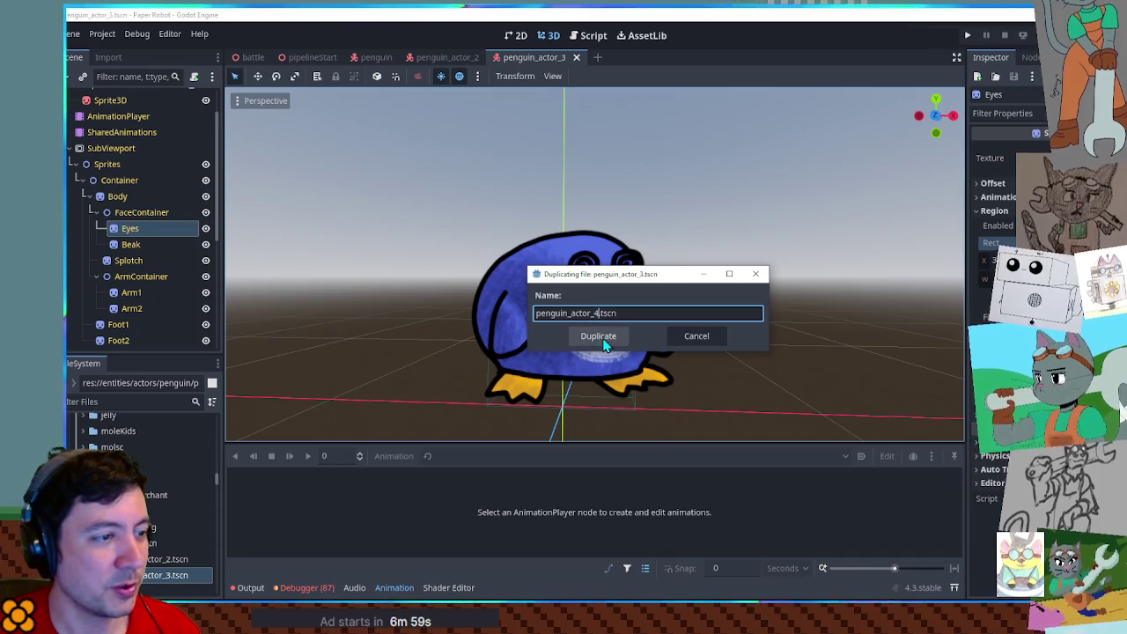
click(601, 335)
Open penguin_actor_4 and change its root node name from PenguinActor2 to PenguinActor4.
double_click(168, 590)
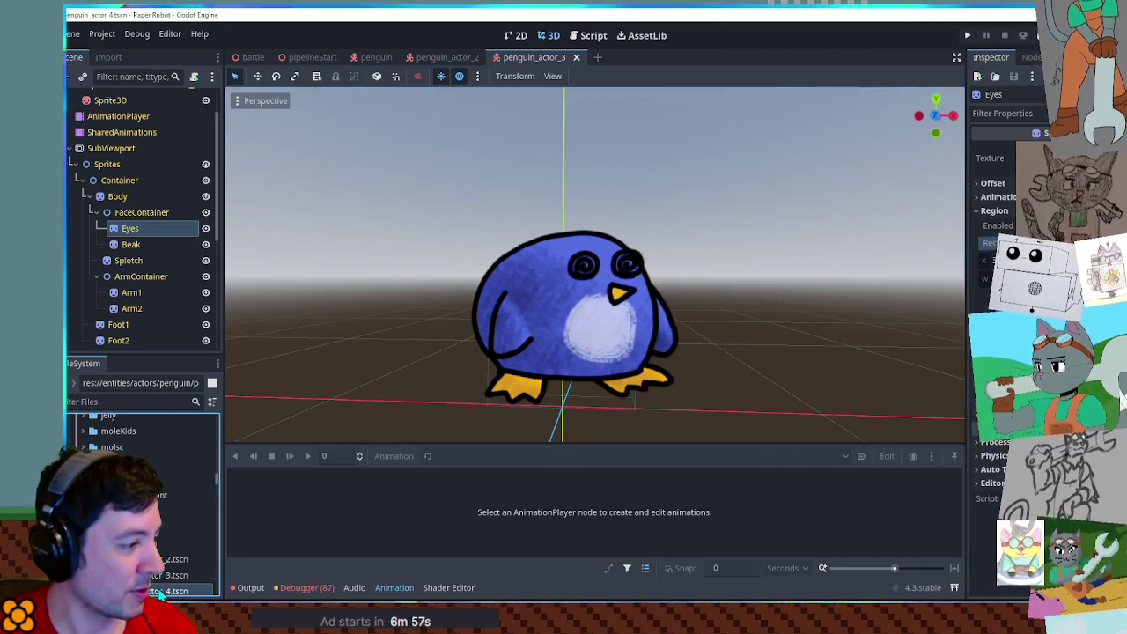
scroll(163, 157, up, 2)
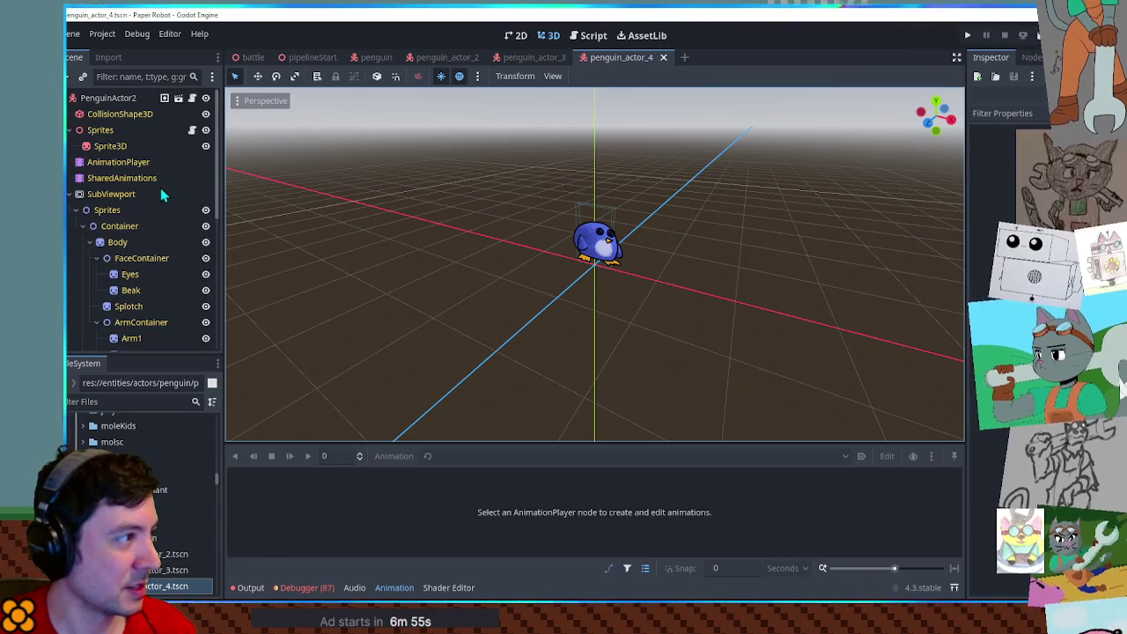
double_click(136, 98)
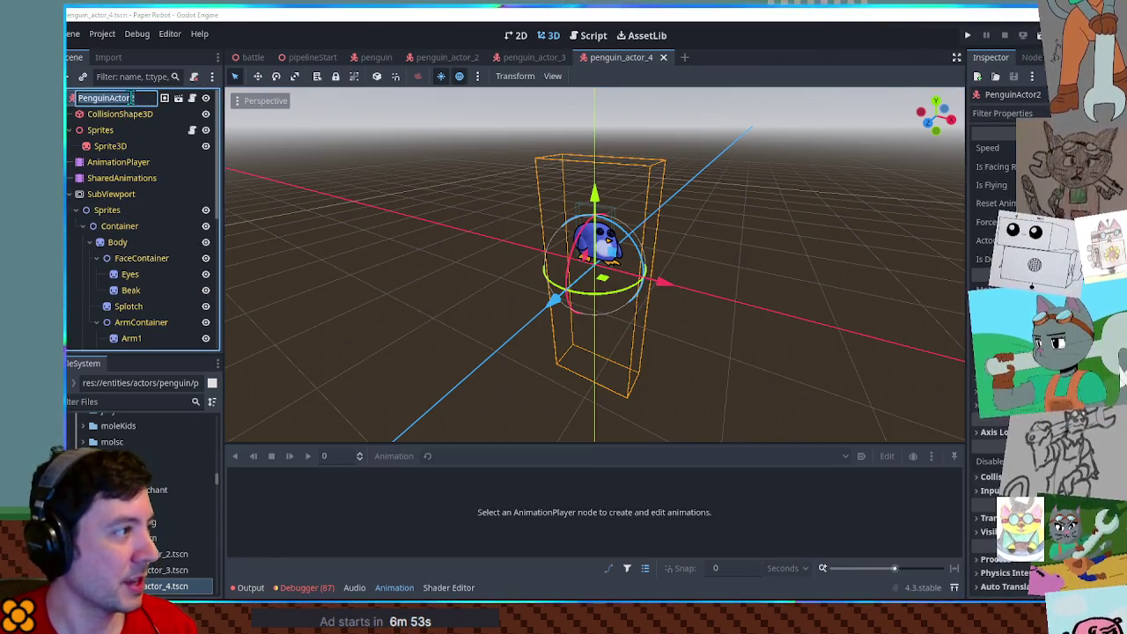
key(BackSpace)
text(4)
key(Return)
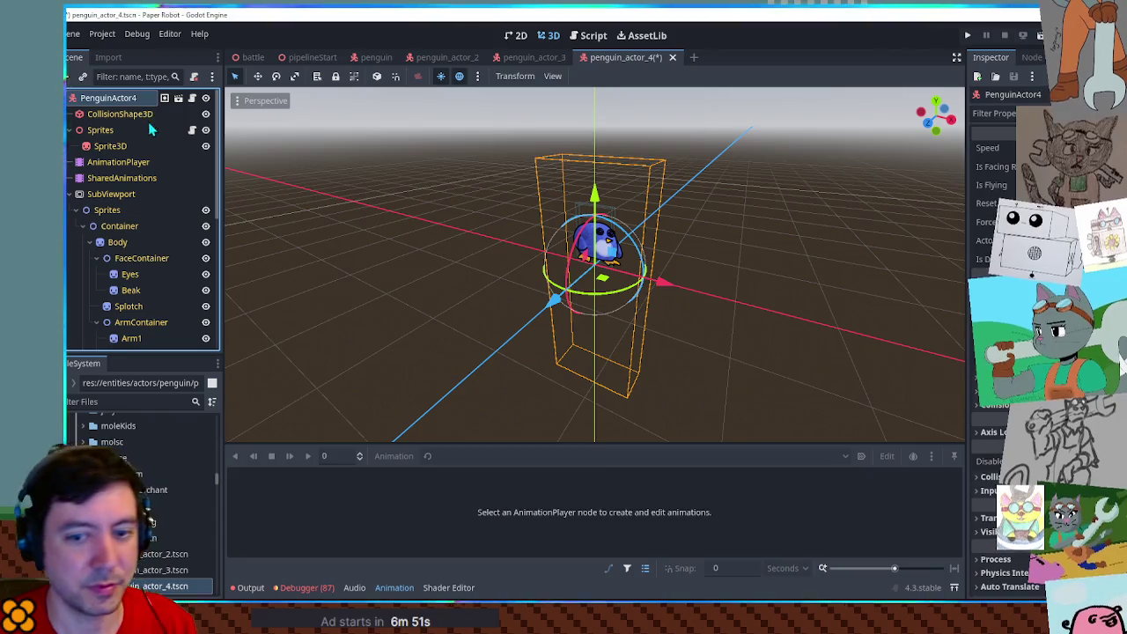
scroll(678, 238, up, 5)
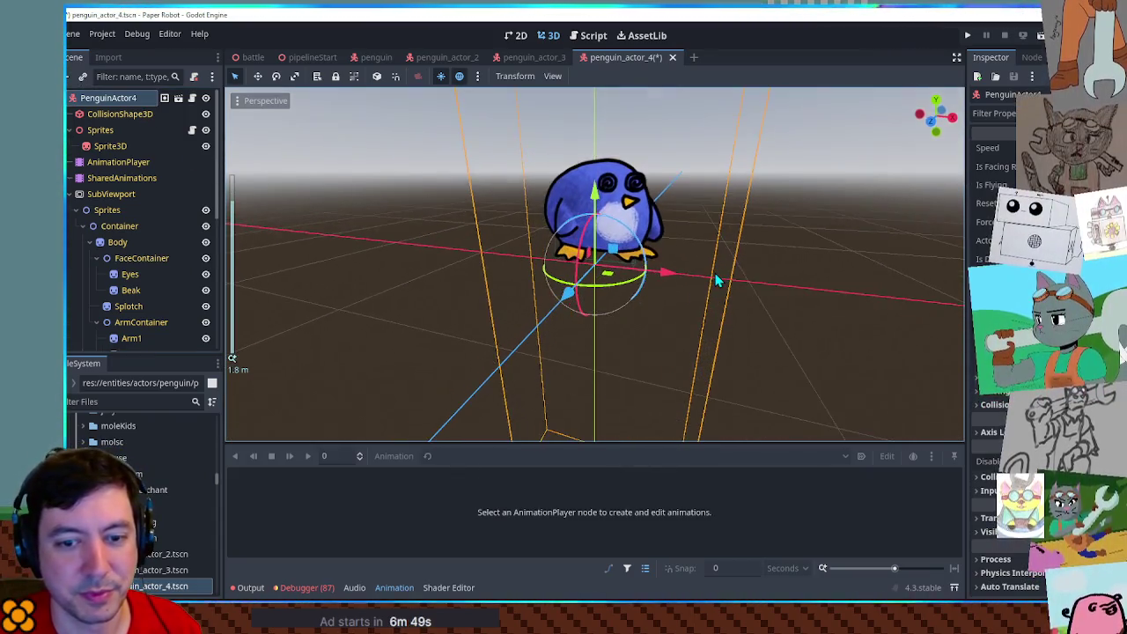
scroll(698, 349, up, 3)
key(alt+Tab)
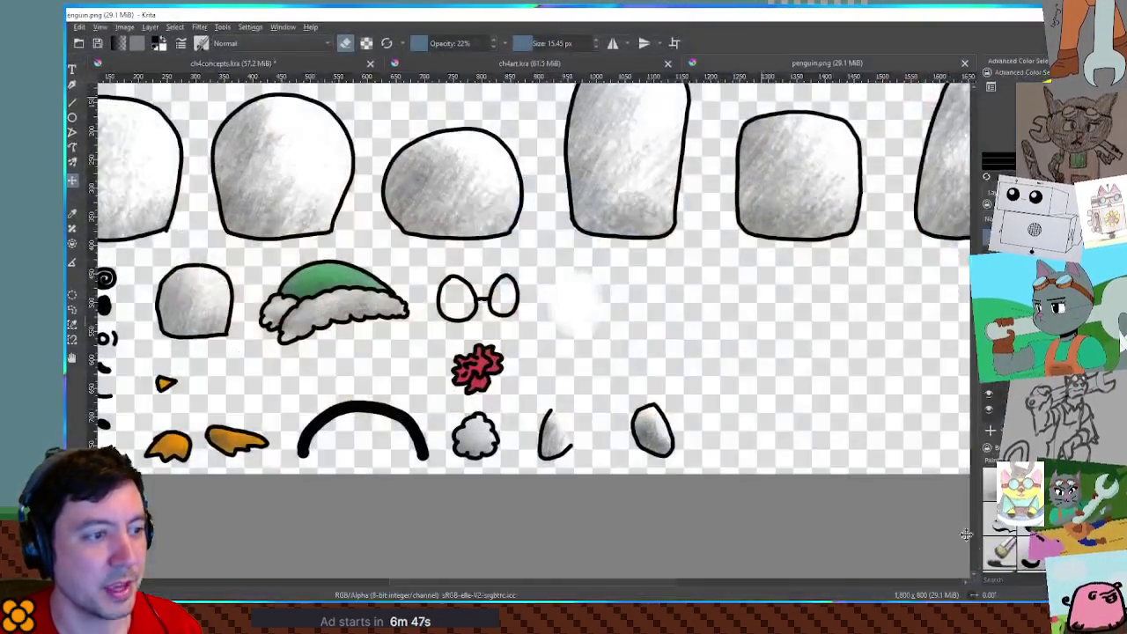
Zoom over the penguin.png parts sheet in Krita, then return to the penguin in Godot.
scroll(655, 227, down, 5)
scroll(675, 292, up, 4)
scroll(636, 256, down, 2)
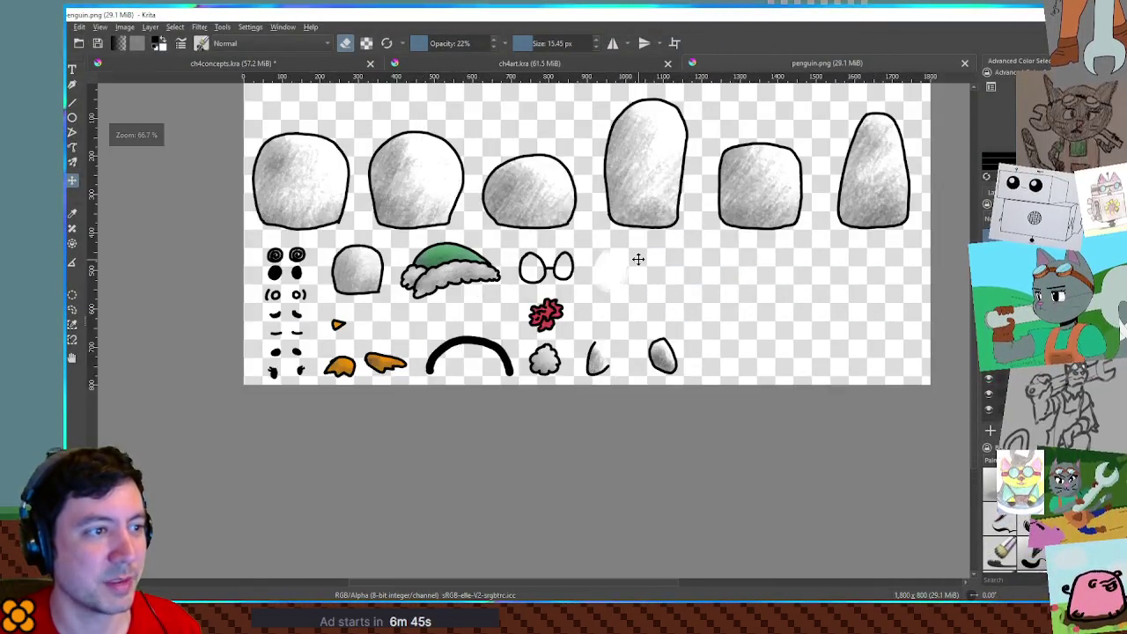
scroll(656, 309, up, 1)
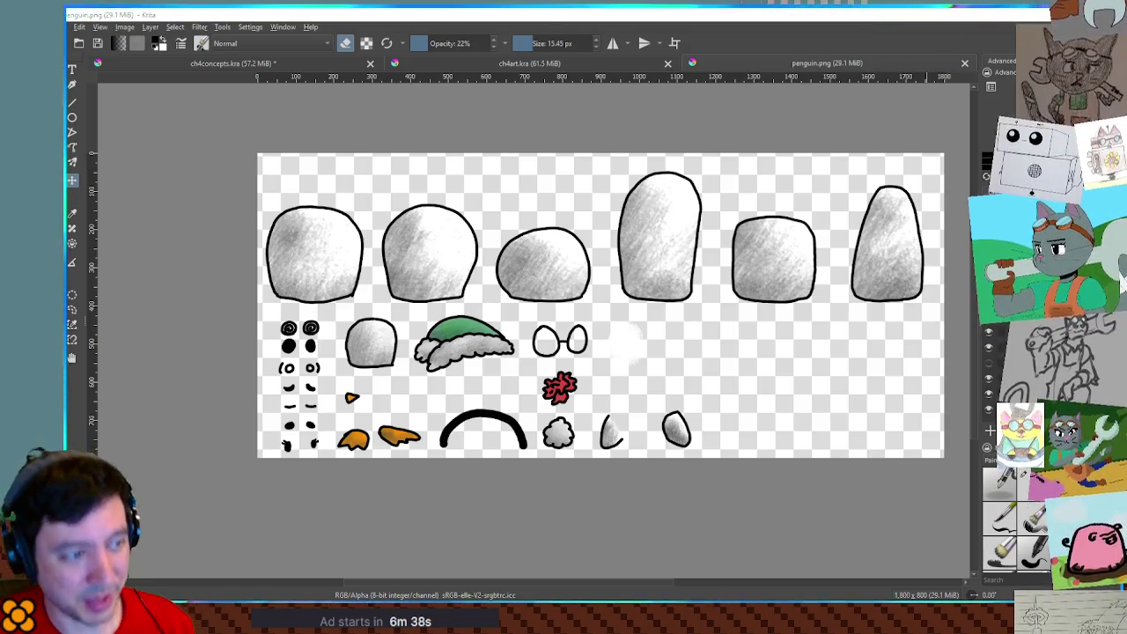
click(1022, 16)
drag(705, 147, 595, 188)
scroll(608, 228, up, 5)
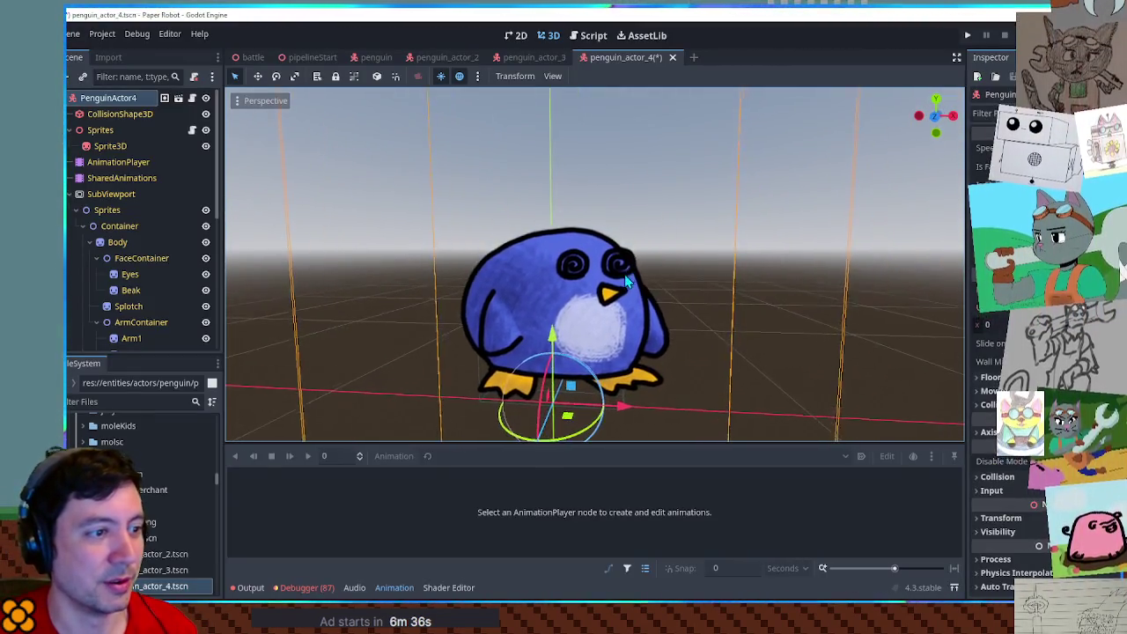
Switch the Body sprite to the tall body shape with Region Rect x 900.
drag(649, 249, 627, 314)
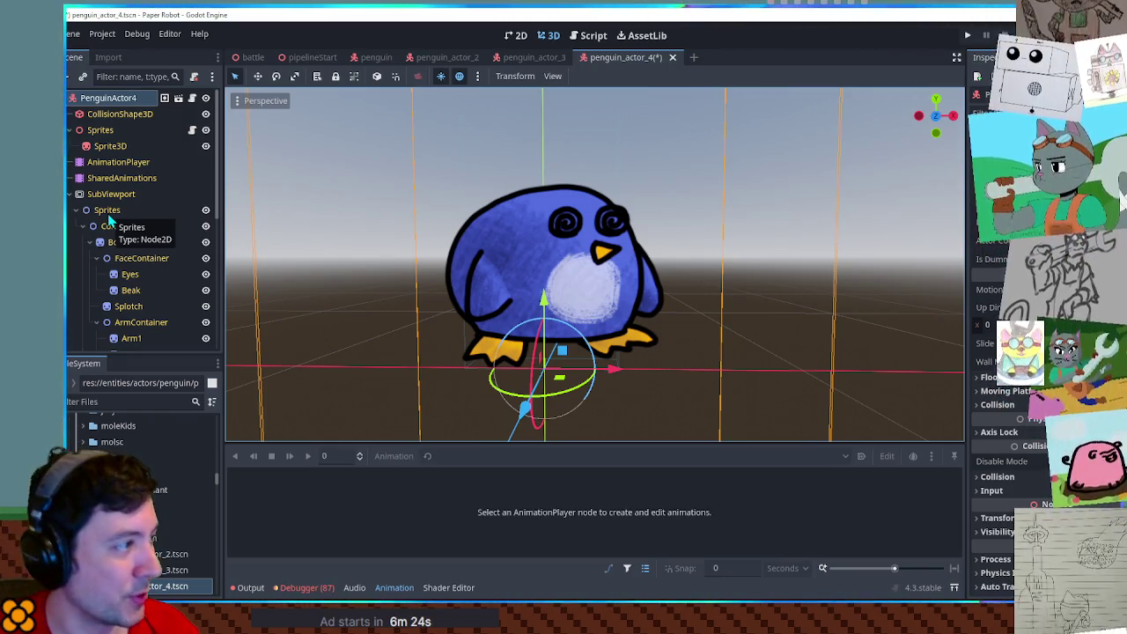
click(117, 242)
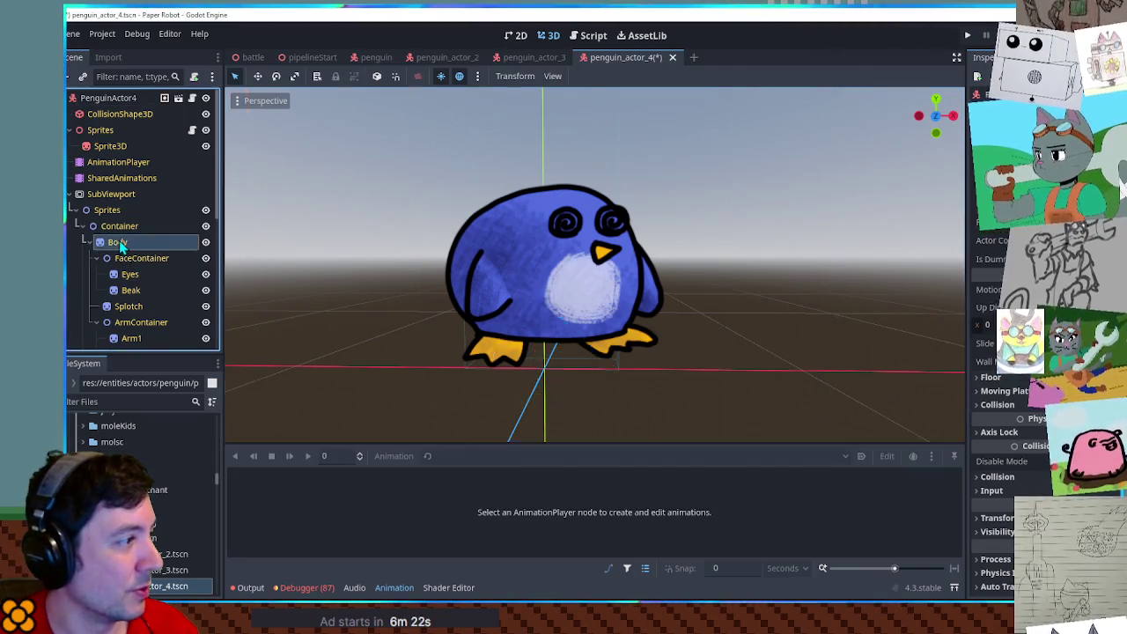
key(ctrl+F2)
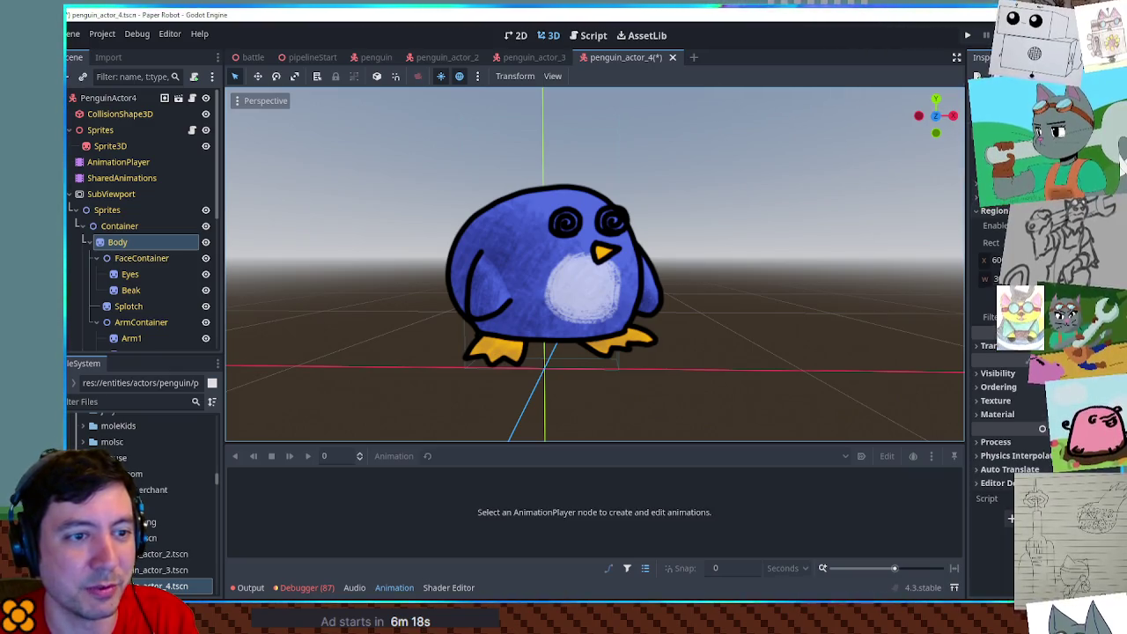
click(995, 260)
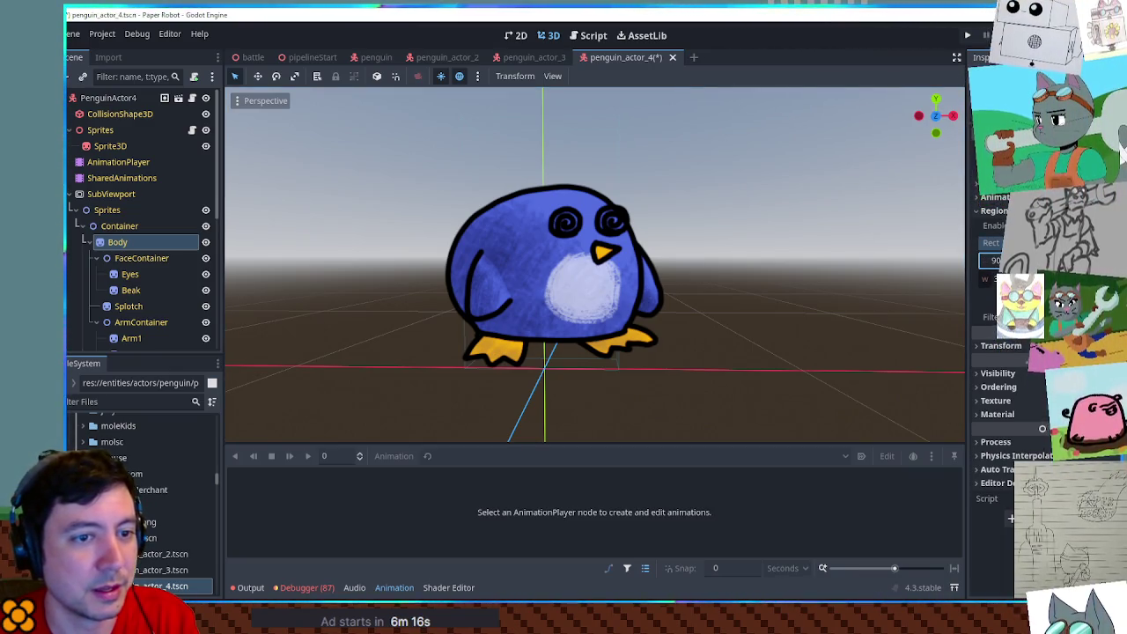
key(Return)
key(f)
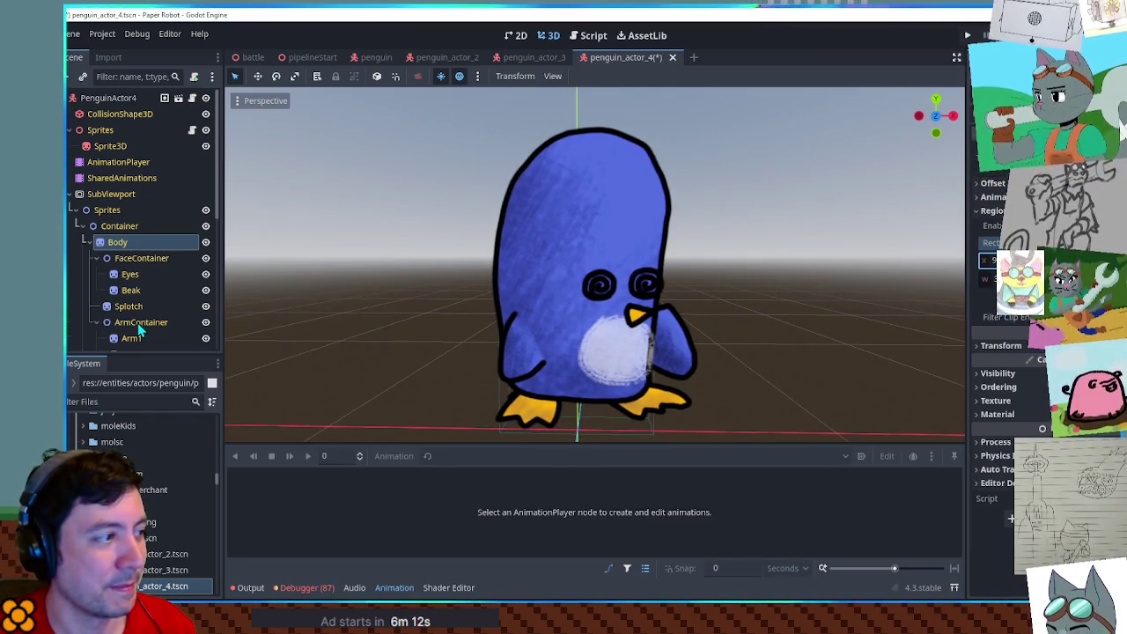
scroll(139, 333, down, 3)
Check the transform settings of the Arm2 and Splotch sprites.
click(133, 257)
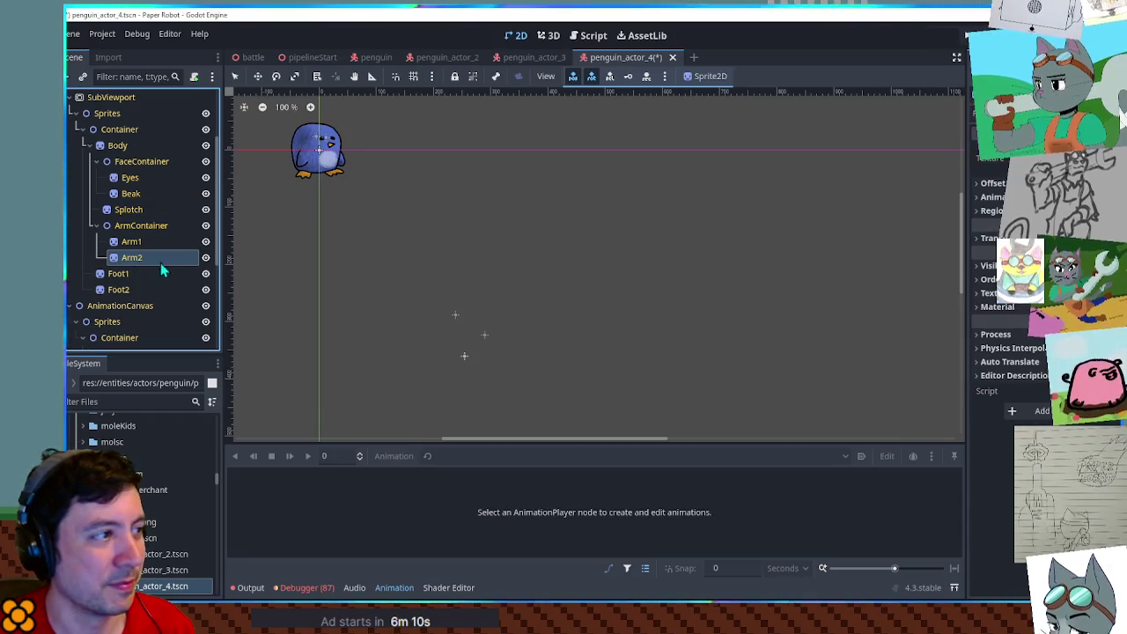
click(552, 36)
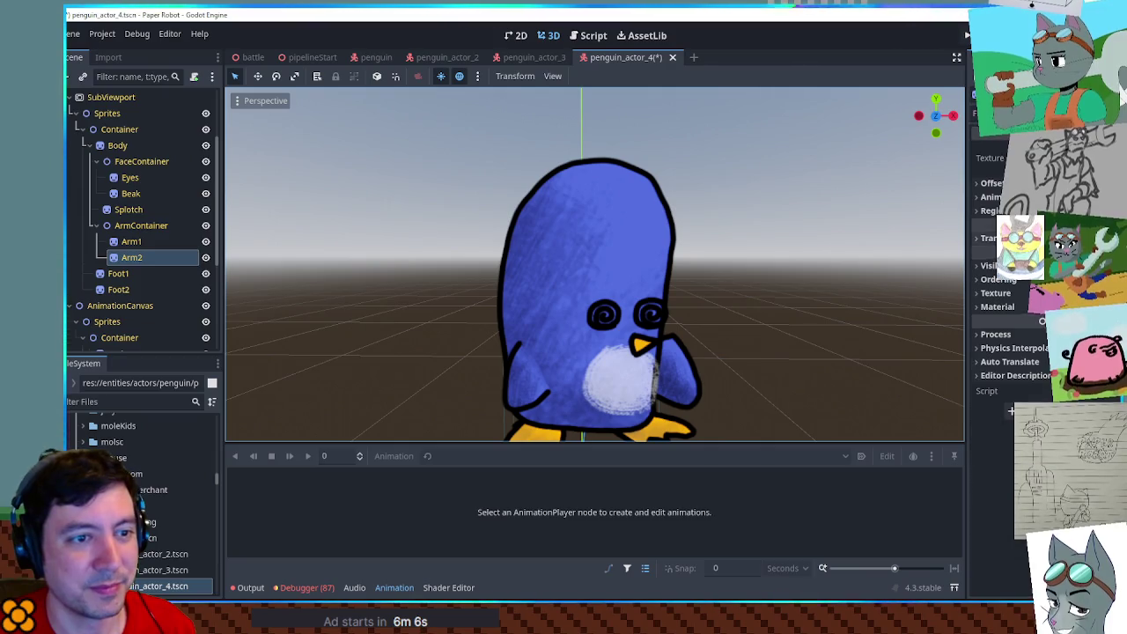
click(986, 238)
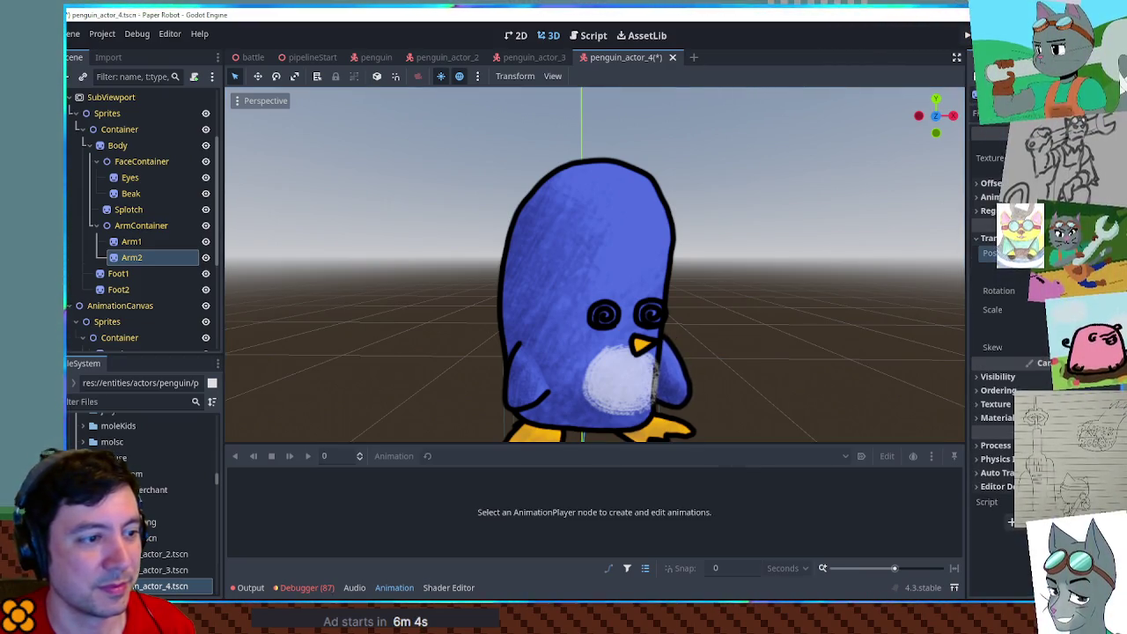
click(129, 210)
click(552, 37)
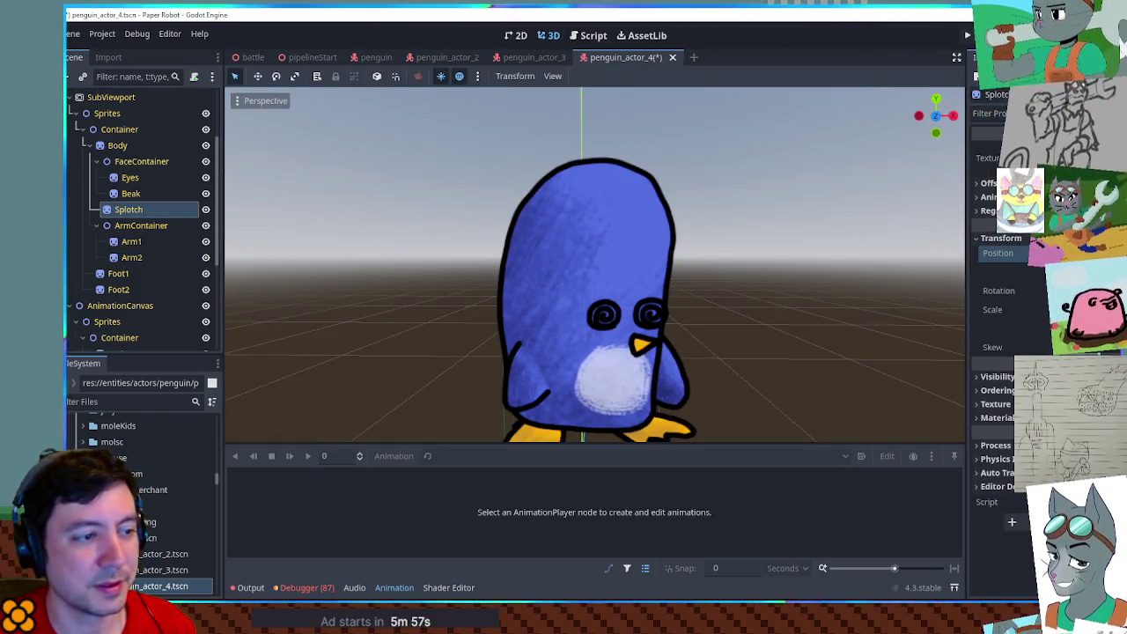
Drag the FaceContainer's Transform position to move the face higher on the tall body.
click(129, 162)
click(549, 35)
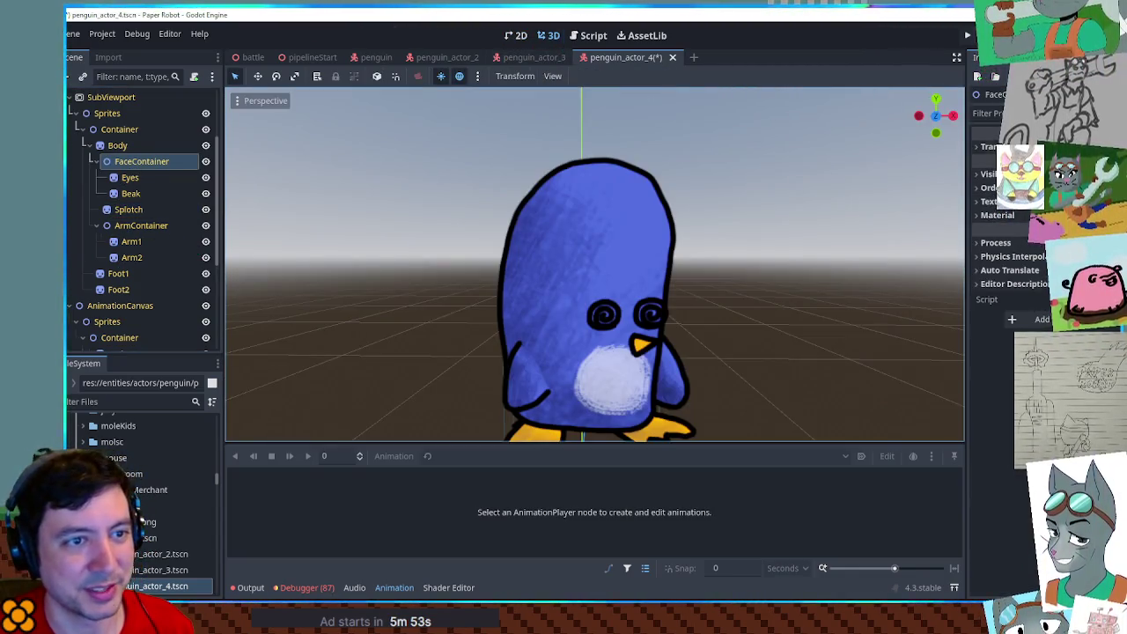
click(987, 147)
drag(1013, 162, 1090, 162)
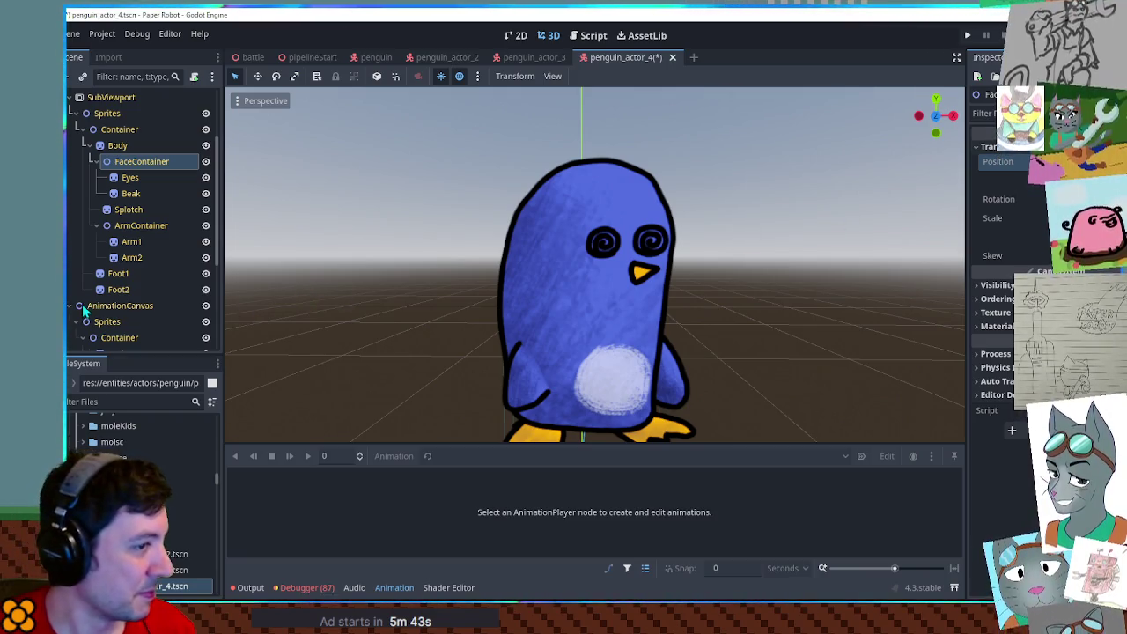
click(130, 177)
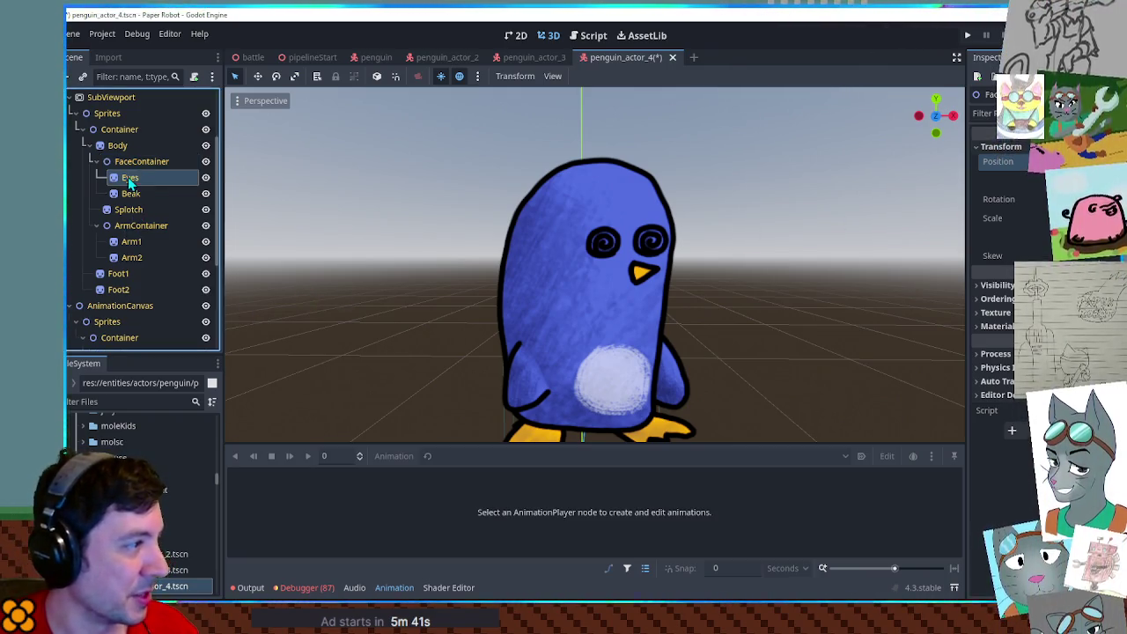
Change the Eyes sprite's Region Rect x to the closed, sleepy eyes frame.
click(553, 38)
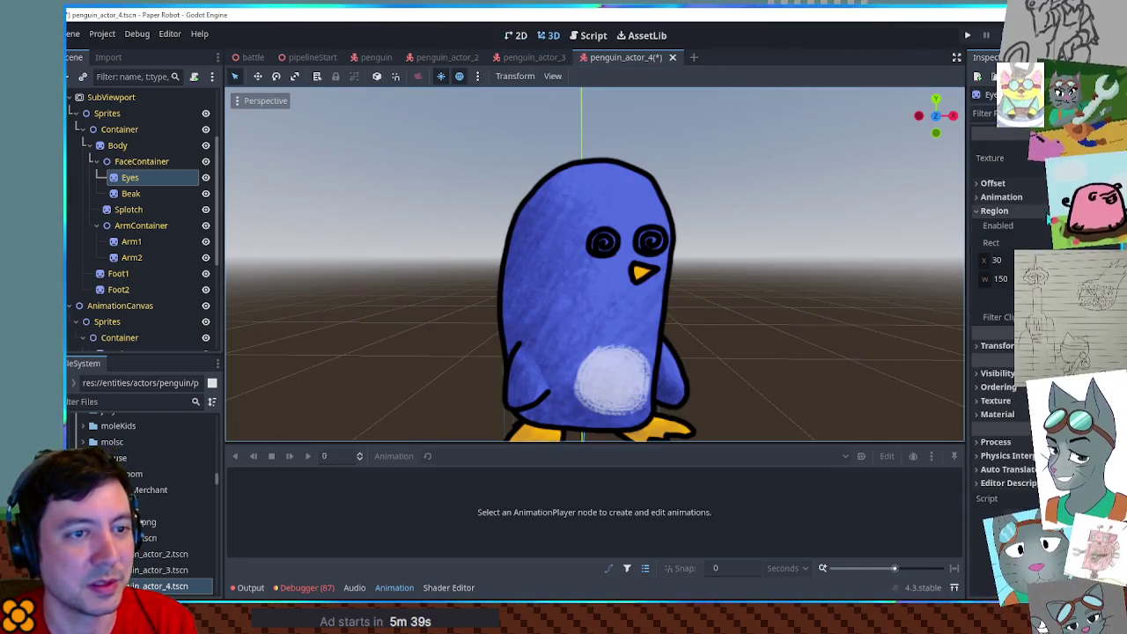
click(996, 260)
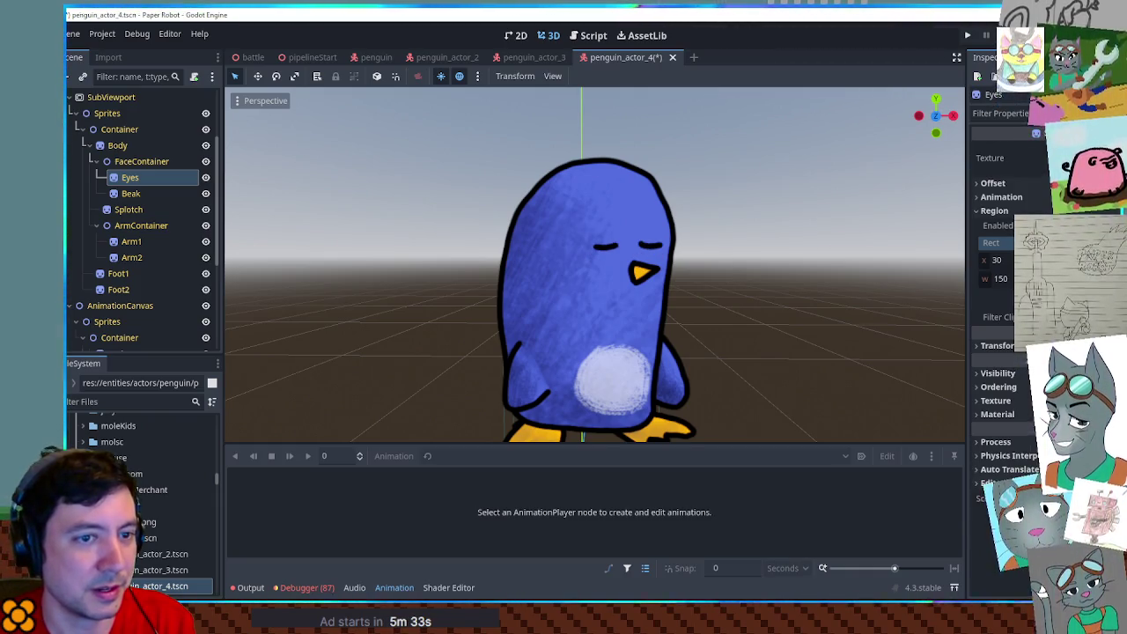
scroll(757, 335, down, 5)
scroll(745, 335, up, 4)
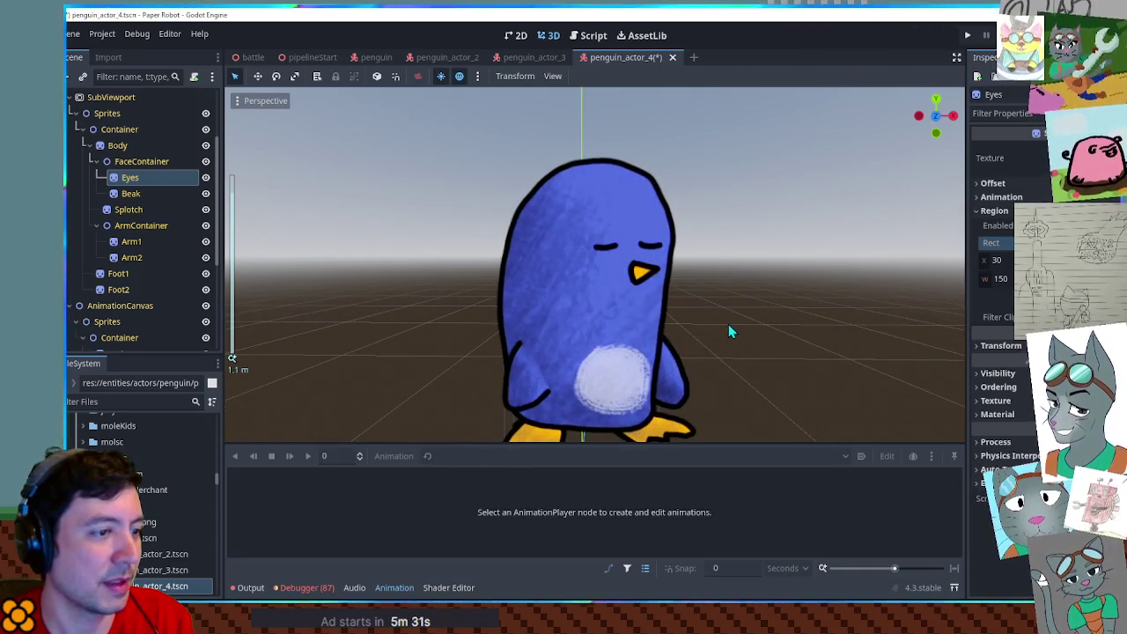
scroll(730, 330, down, 2)
scroll(728, 331, up, 2)
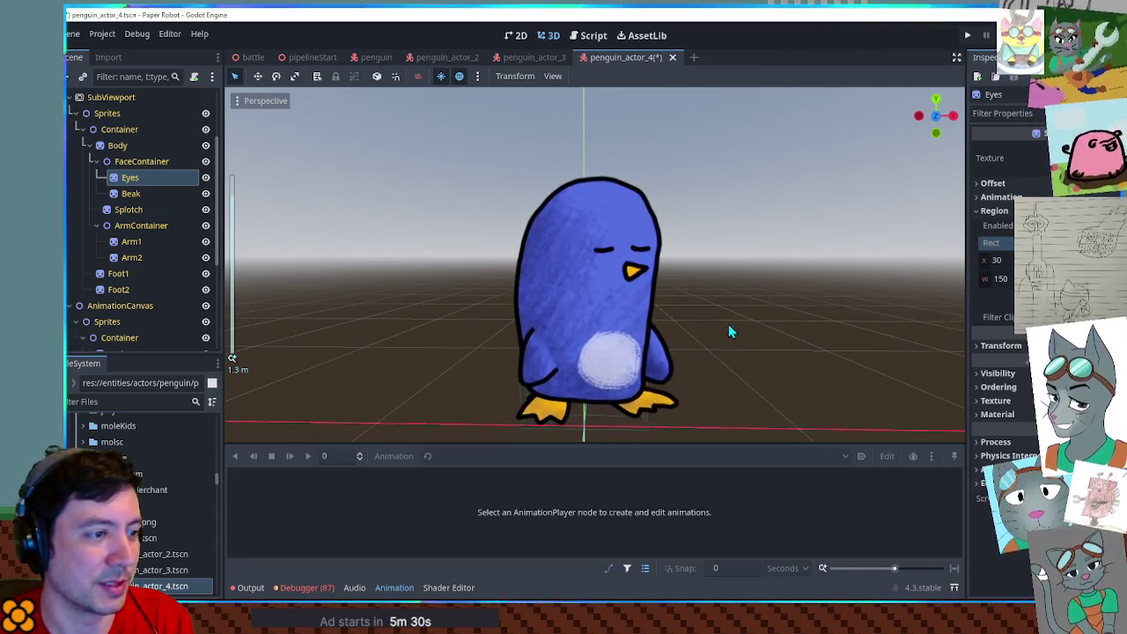
Adjust the Splotch belly patch, then select Body, Arm1 and Arm2 together.
click(128, 210)
click(515, 35)
click(545, 35)
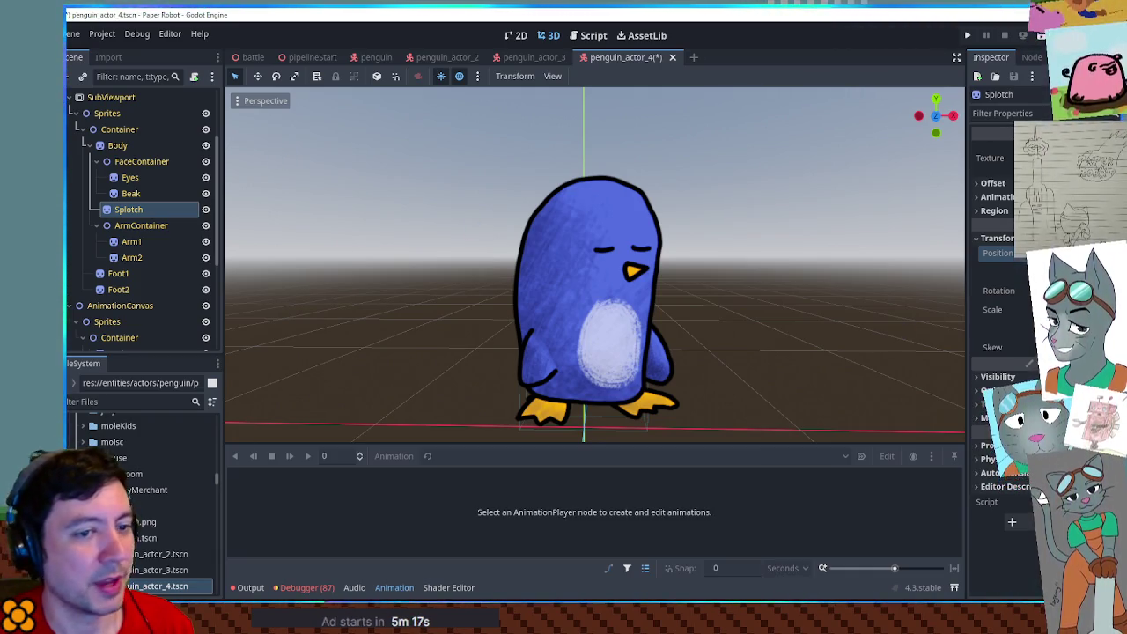
click(120, 147)
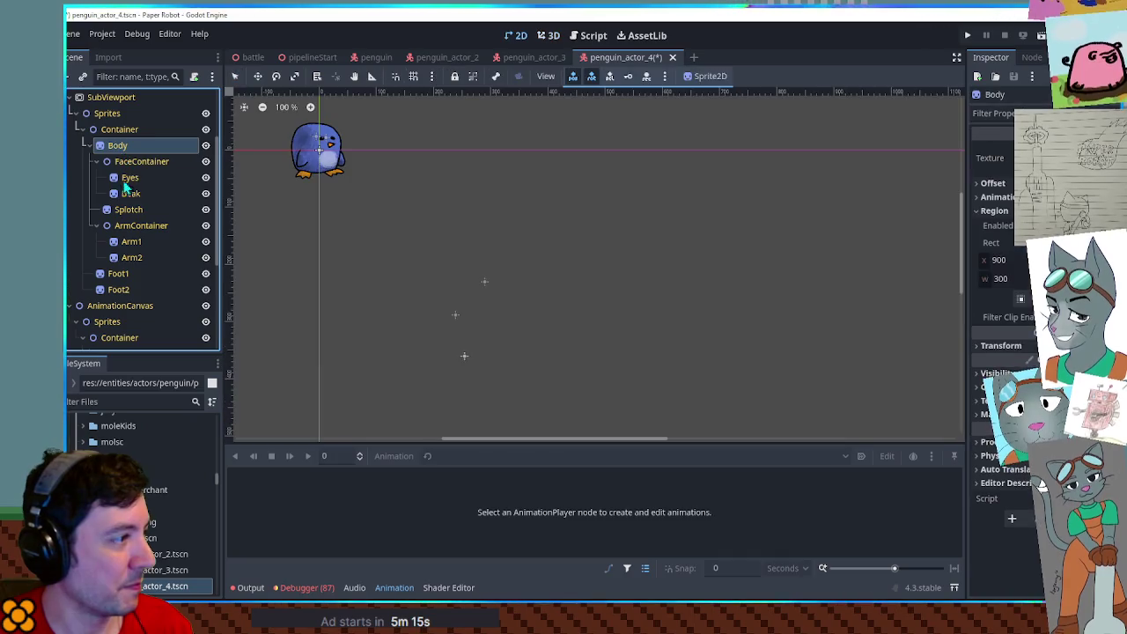
ctrl+click(131, 242)
ctrl+click(137, 257)
click(551, 37)
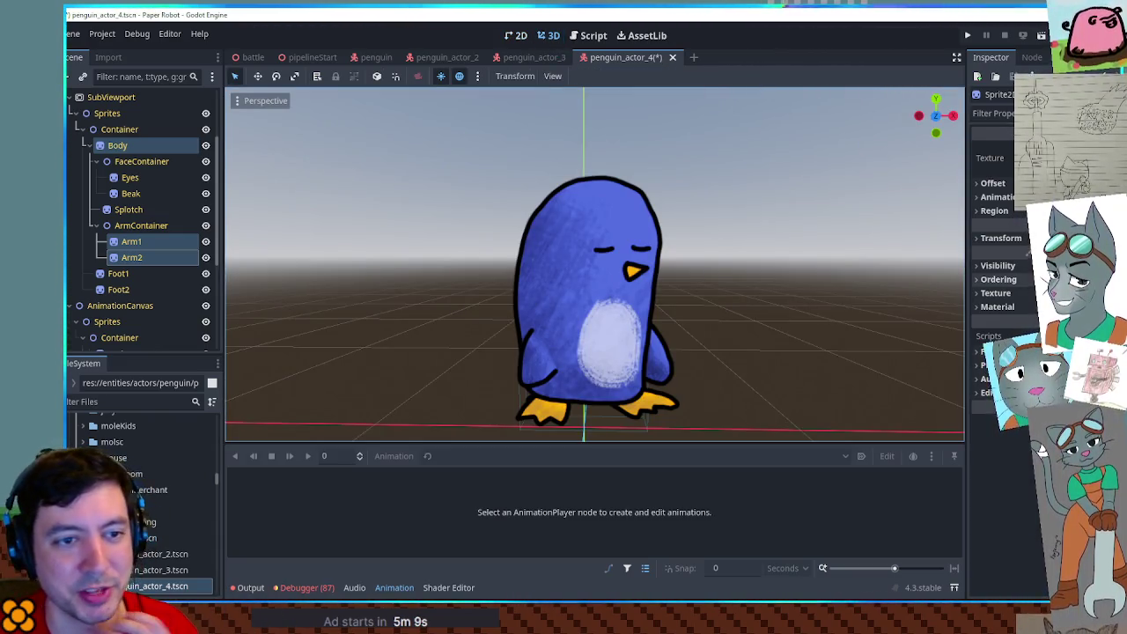
Set the Visibility Modulate of Body, Arm1 and Arm2 to a paler, lavender-leaning blue.
click(997, 265)
click(1057, 302)
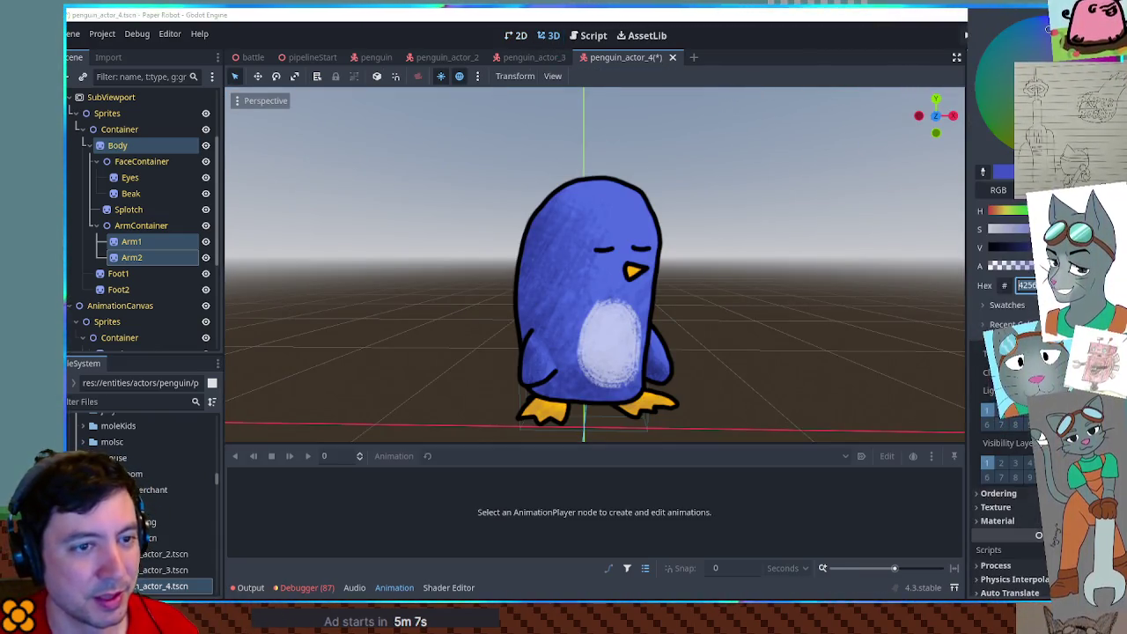
key(ctrl+v)
key(Return)
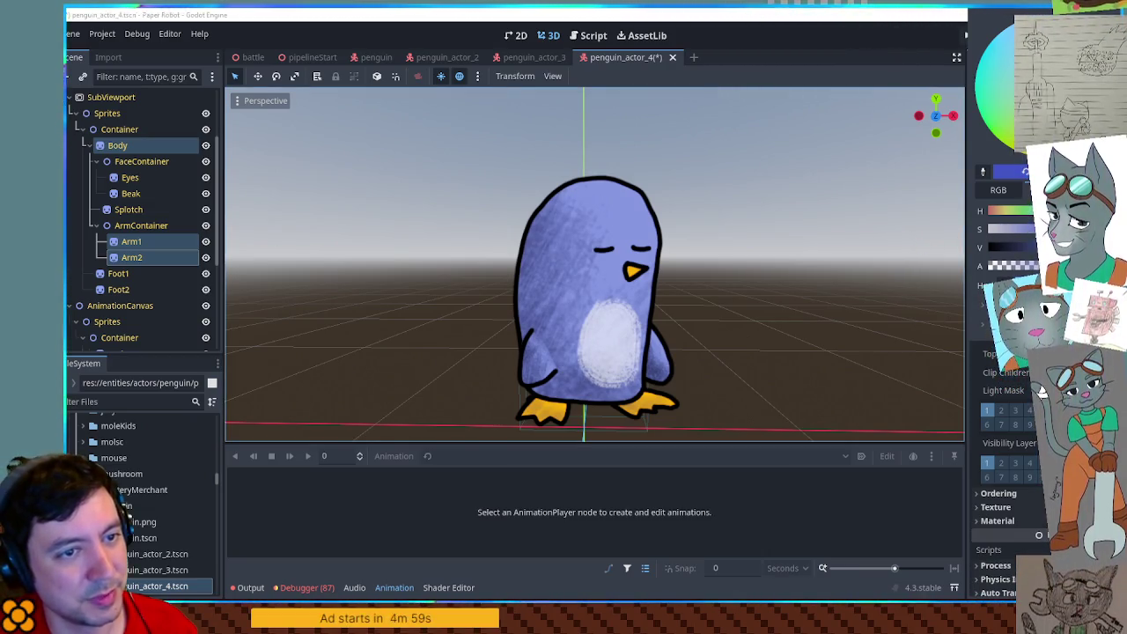
click(1004, 211)
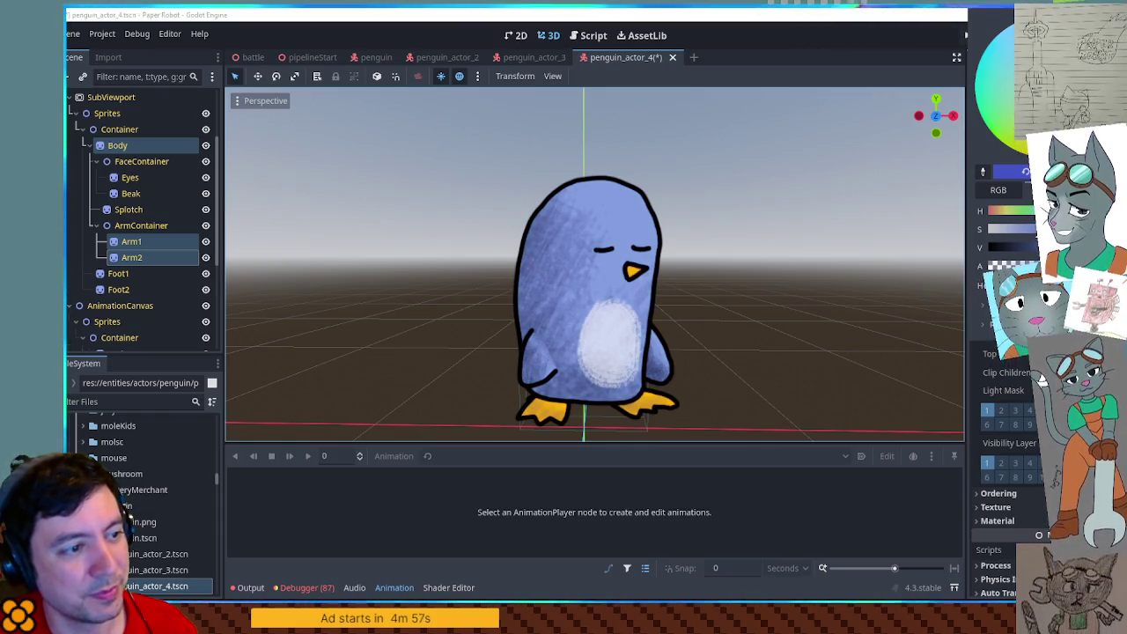
click(887, 222)
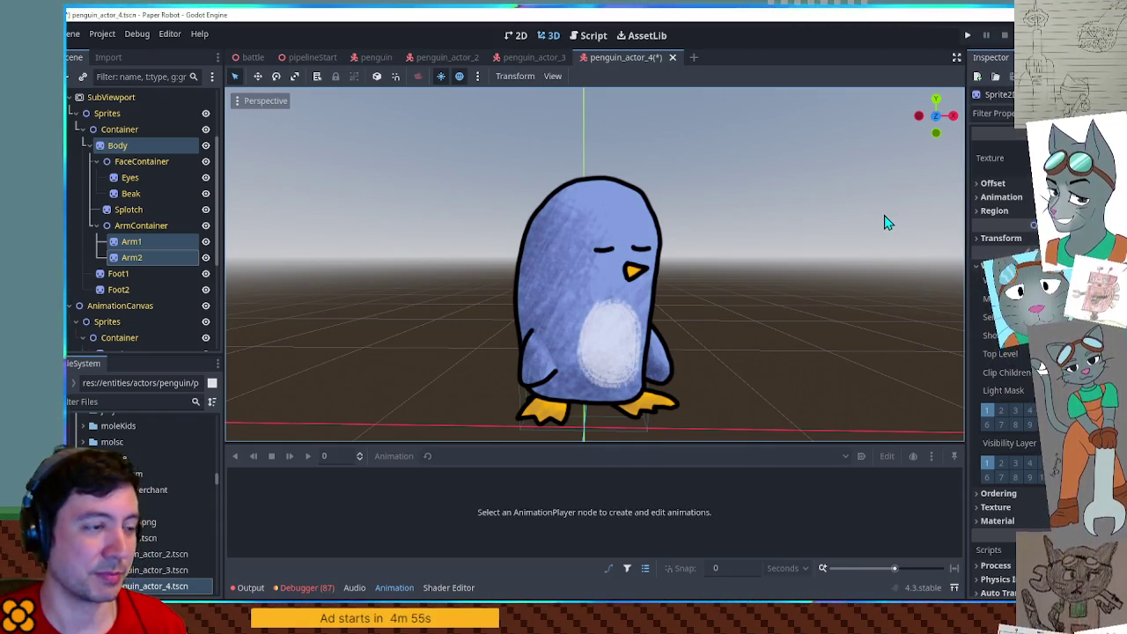
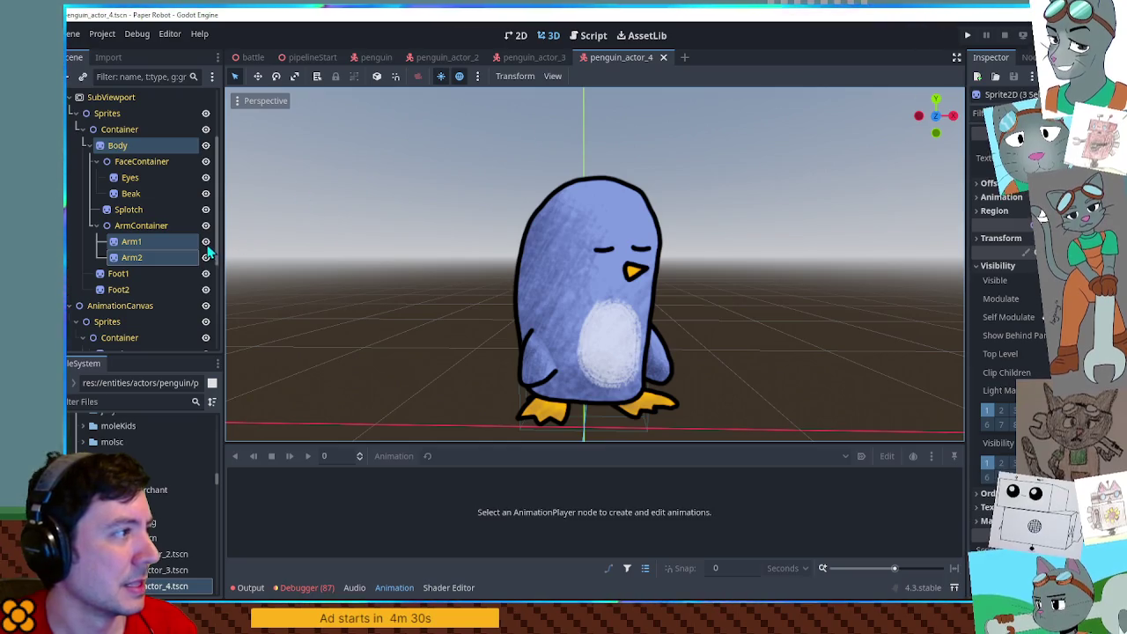
Open penguin_actor_3, rename its root node to PenguinActor3, and save the scene.
double_click(168, 569)
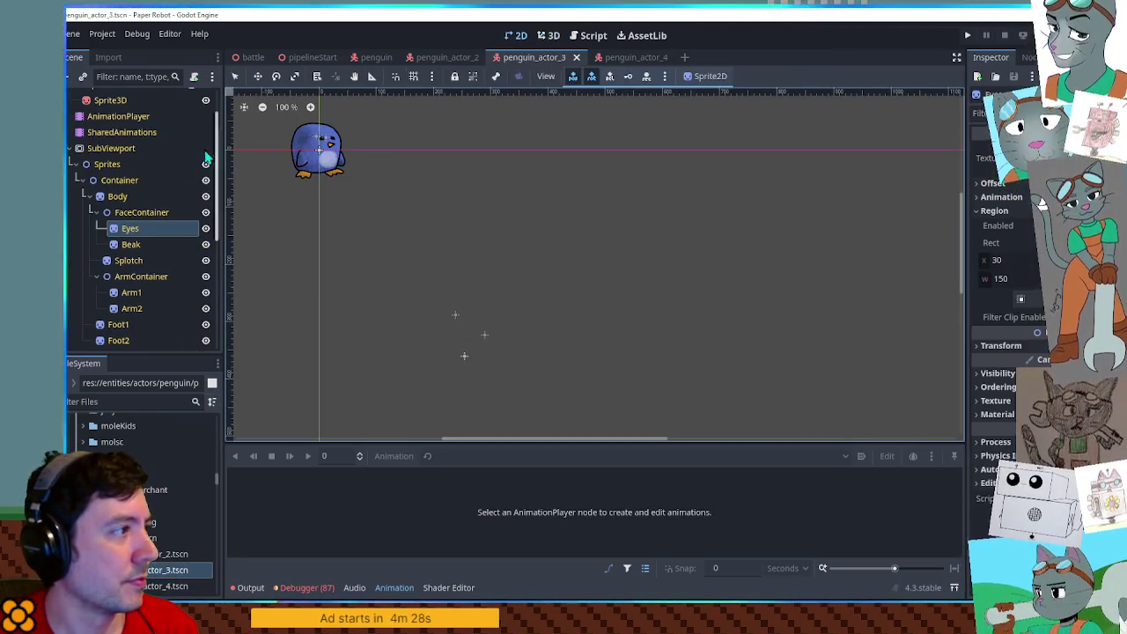
scroll(138, 176, up, 2)
double_click(108, 98)
key(BackSpace)
text(3)
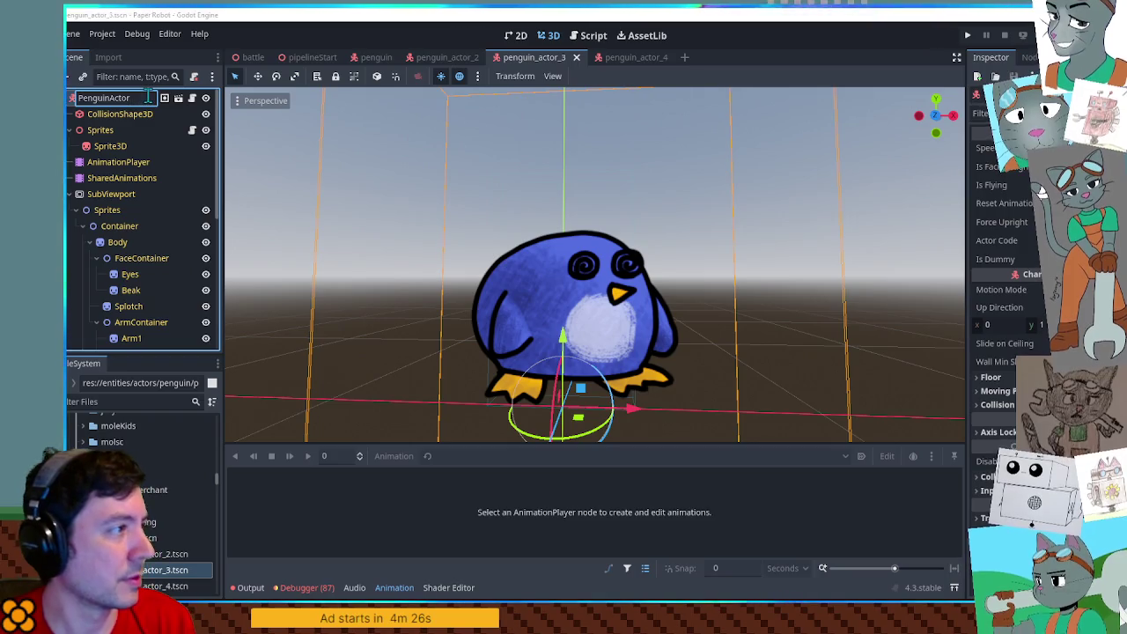
key(Return)
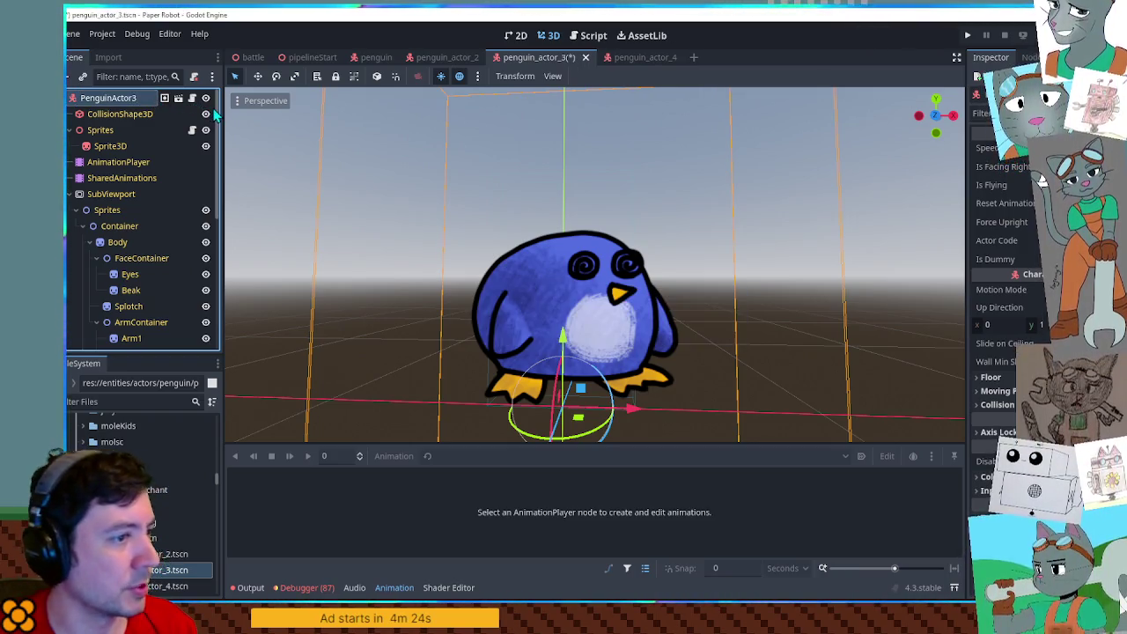
key(ctrl+s)
Attempt to duplicate penguin_actor_4.tscn as penguin_actor_5.tscn, dismissing the resulting save errors.
click(626, 56)
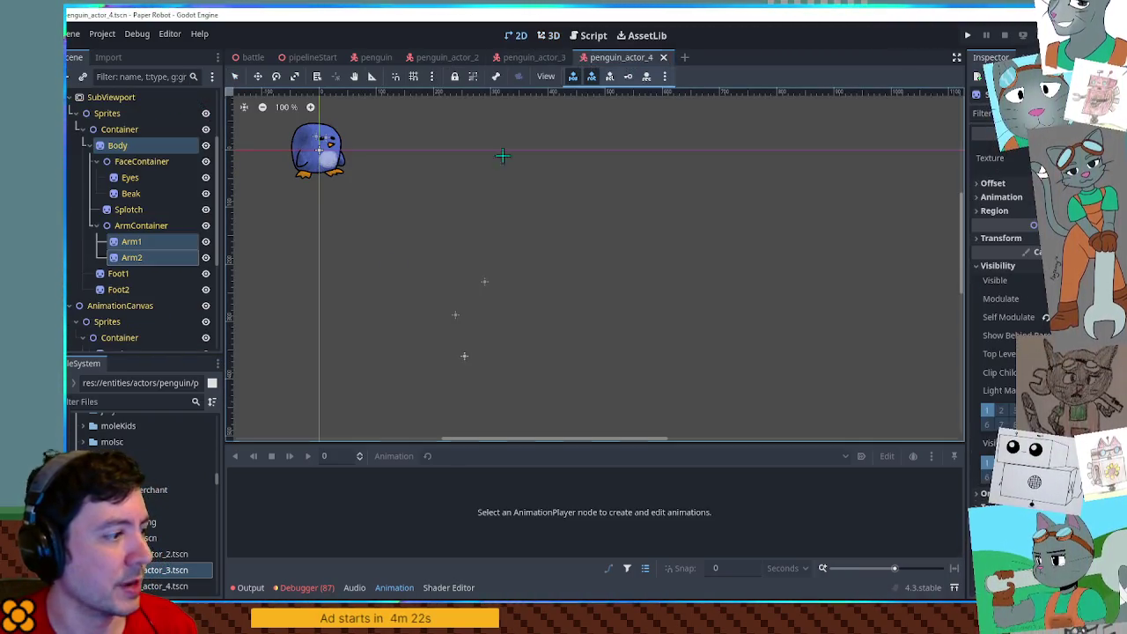
click(167, 586)
key(ctrl+d)
click(596, 313)
key(BackSpace)
key(BackSpace)
text(5)
key(Return)
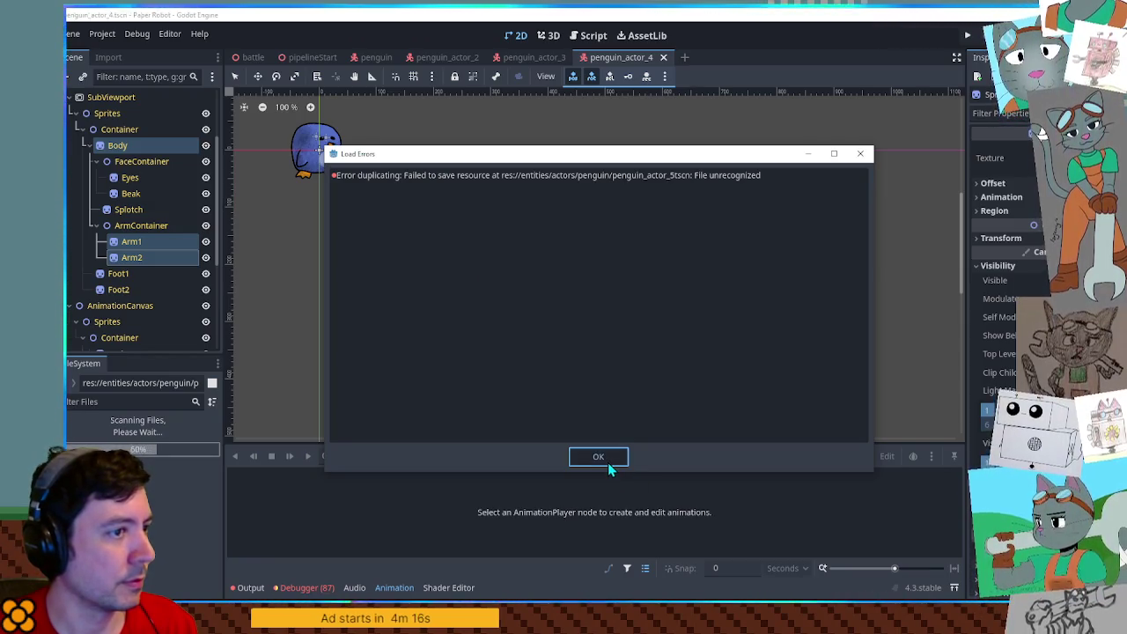
click(608, 462)
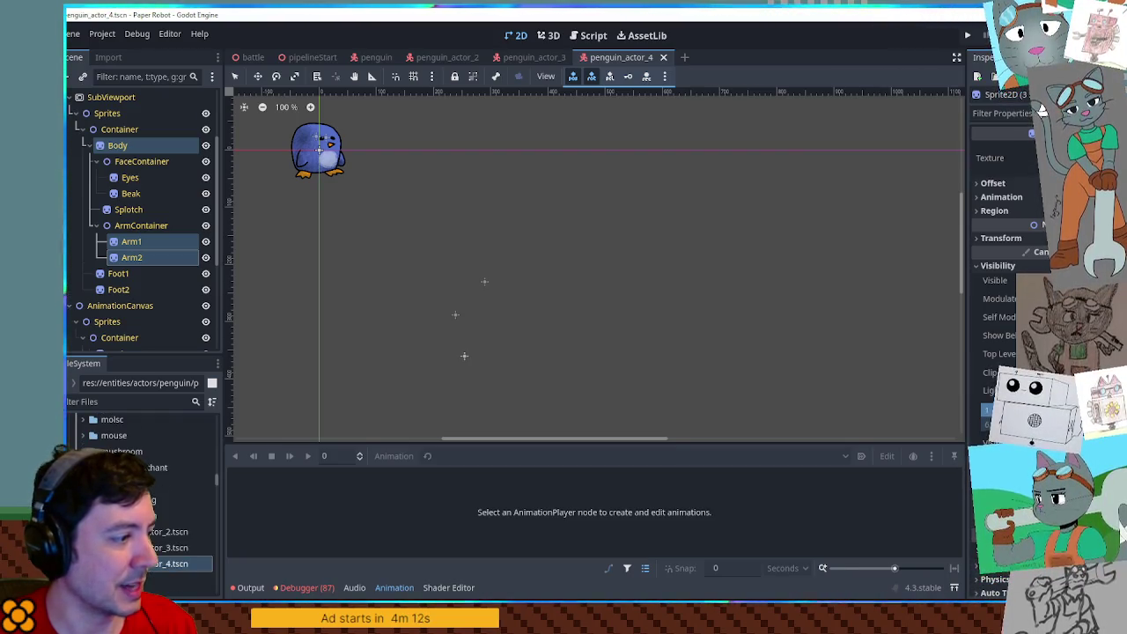
key(Return)
Duplicate penguin_actor_4.tscn as penguin_actor_5.tscn and open the new scene.
click(176, 564)
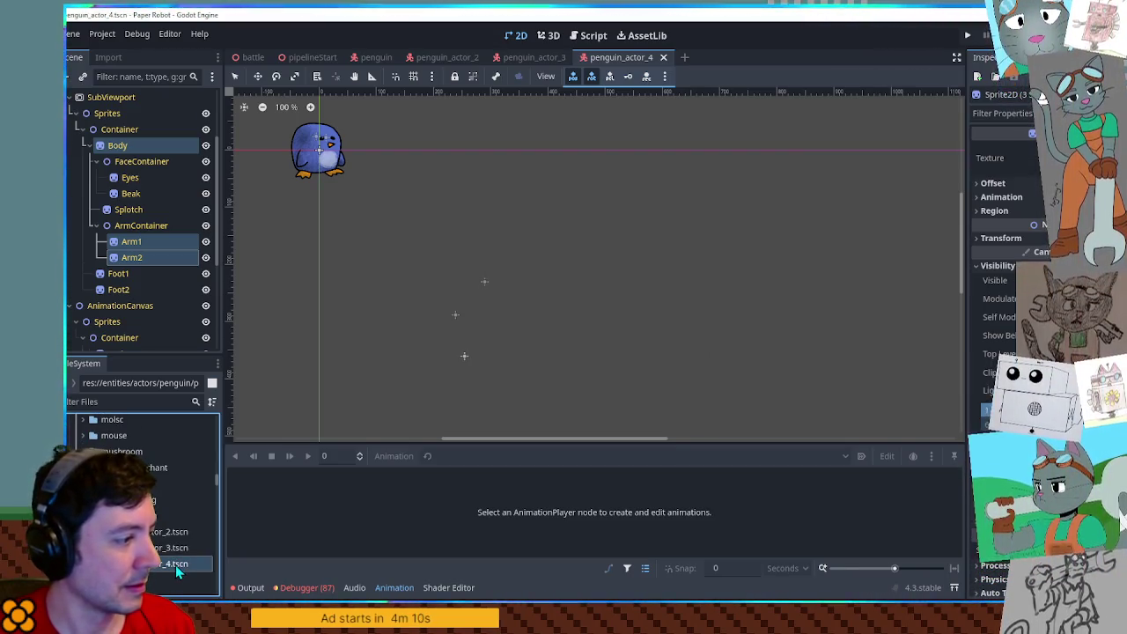
key(ctrl+d)
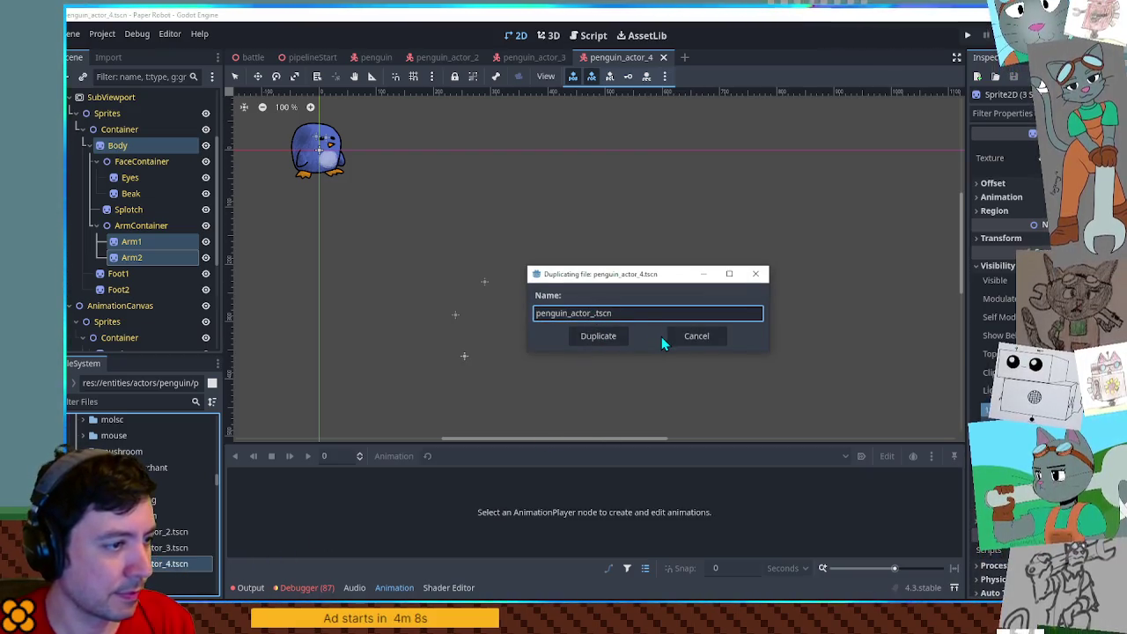
key(BackSpace)
text(5)
key(Return)
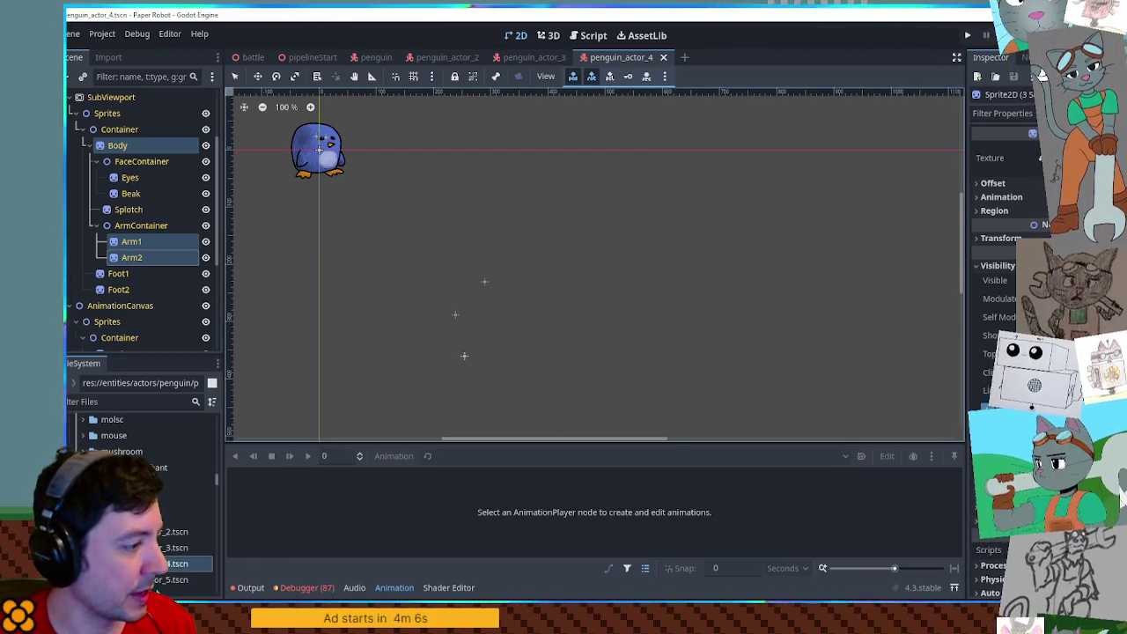
double_click(171, 580)
double_click(106, 97)
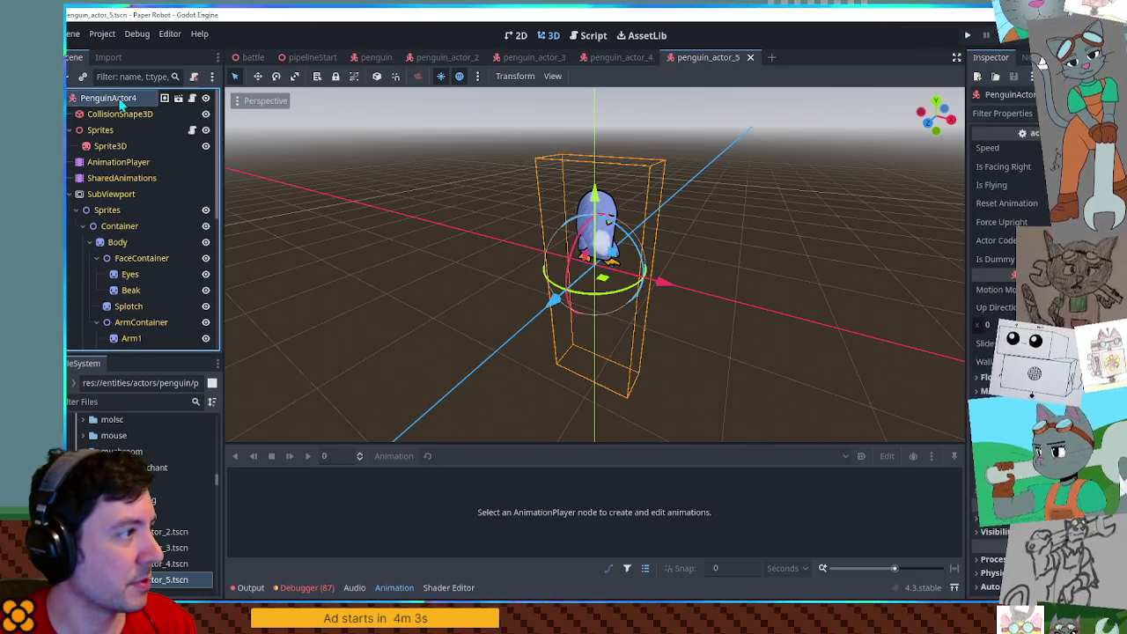
Rename the root node to PenguinActor5.
click(150, 98)
key(BackSpace)
text(5)
key(Return)
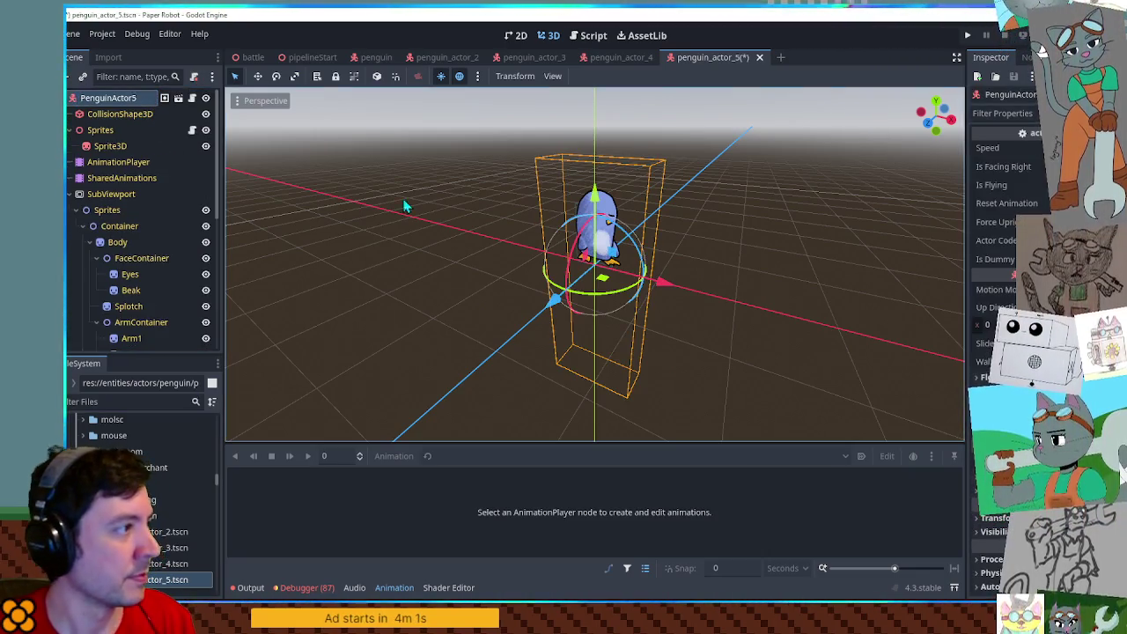
scroll(623, 324, up, 5)
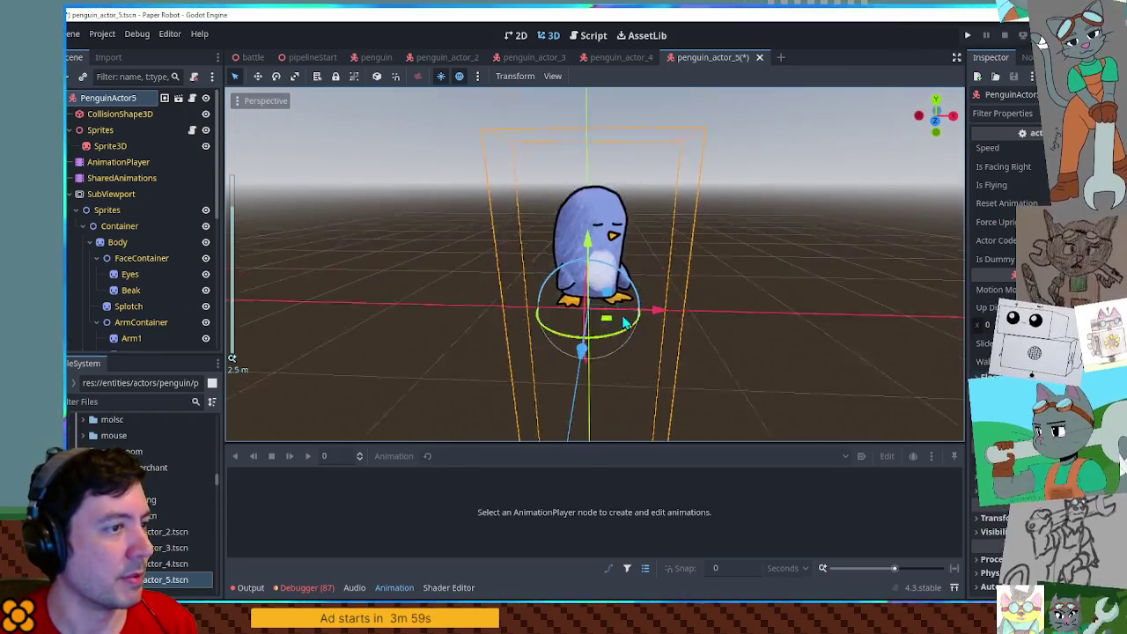
scroll(623, 324, up, 4)
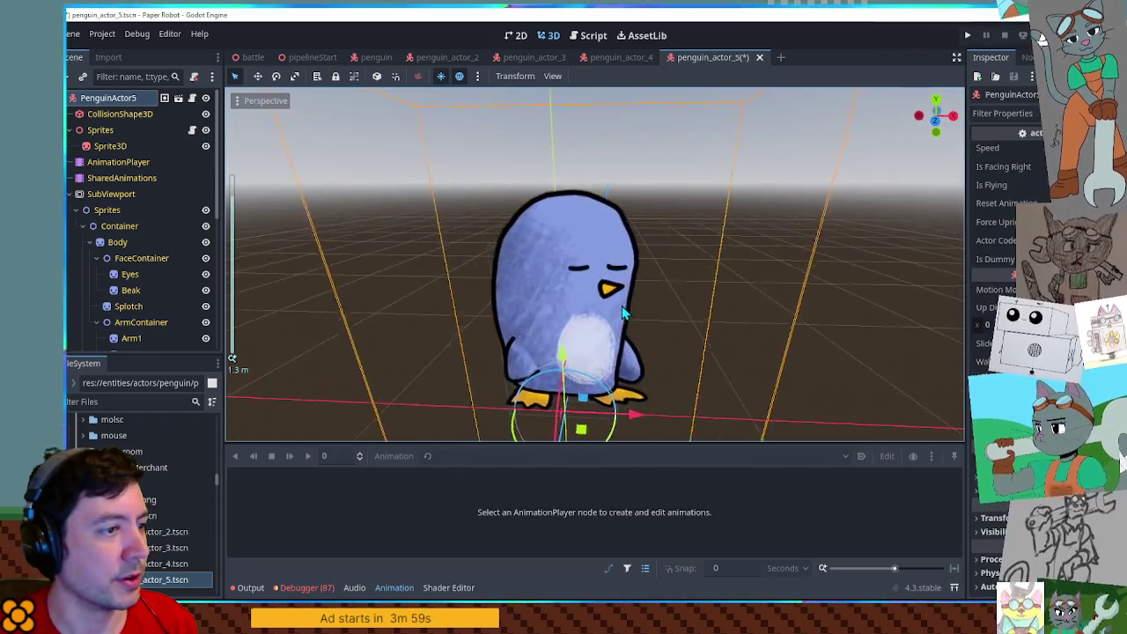
scroll(623, 324, down, 5)
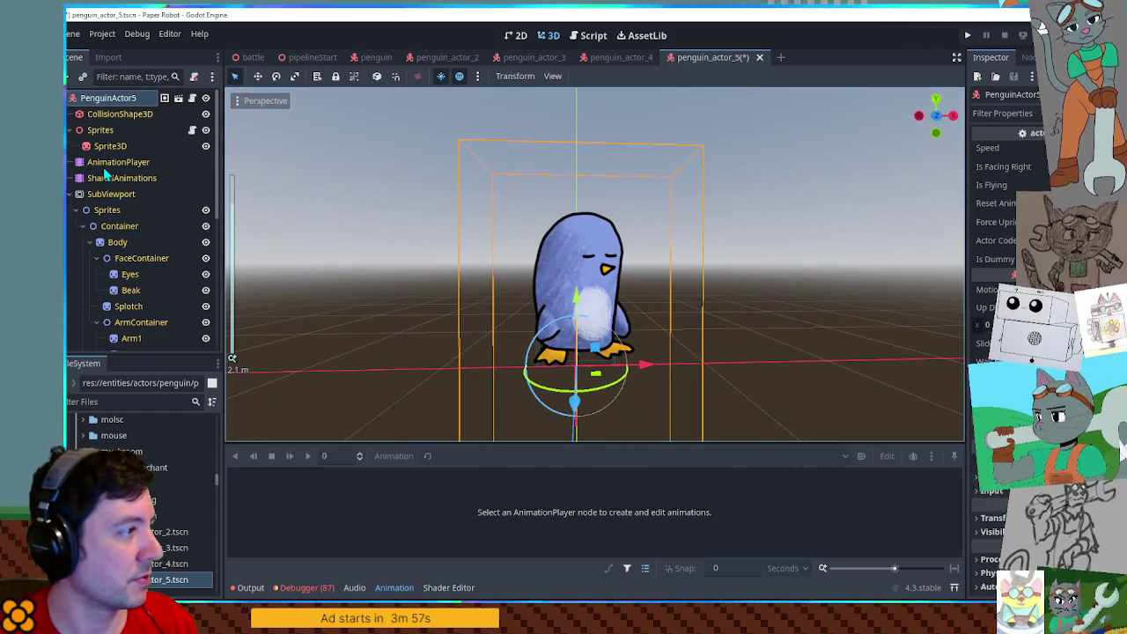
Shorten the Body sprite's region rect into a squat, boxy shape.
click(110, 223)
click(108, 211)
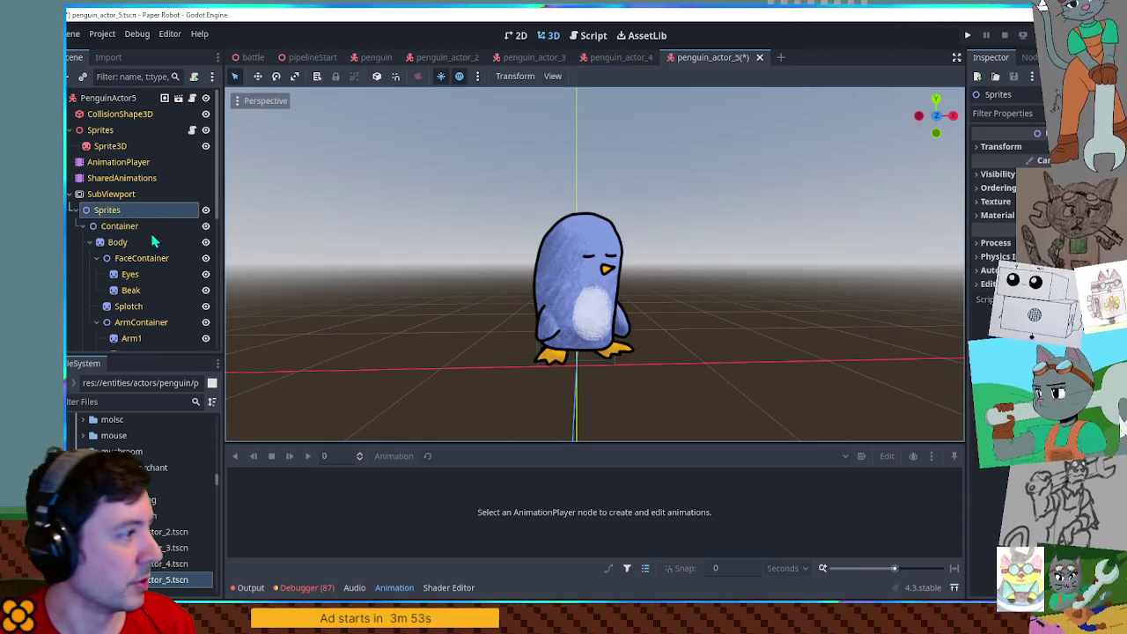
click(117, 242)
click(549, 36)
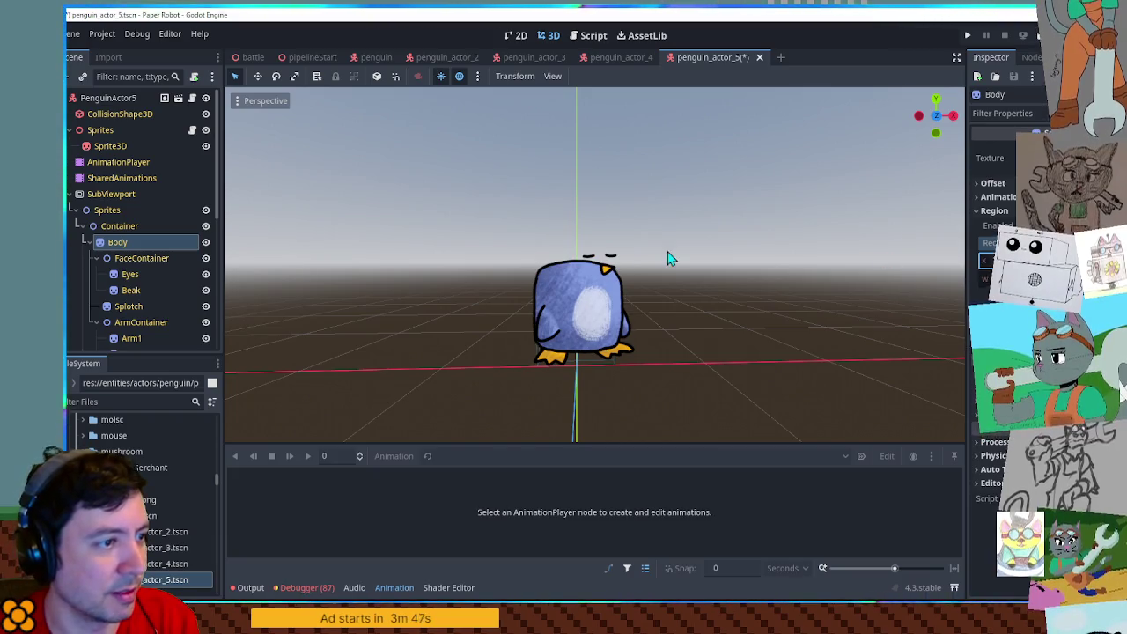
scroll(665, 254, up, 5)
scroll(763, 276, down, 3)
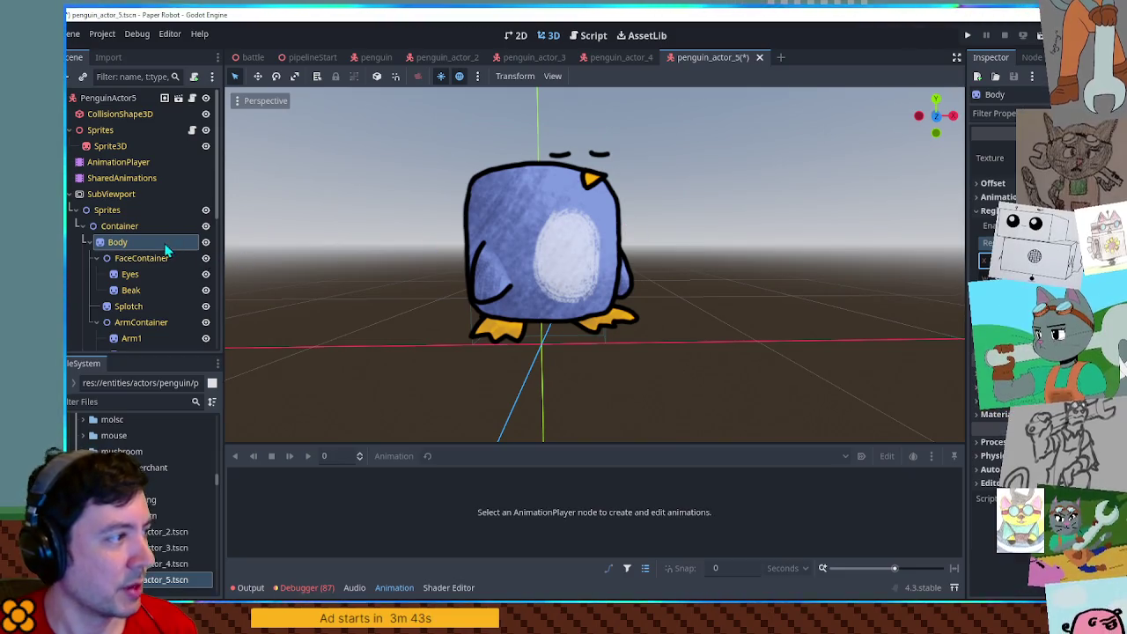
Reposition the FaceContainer and belly Splotch to fit the shorter body.
click(141, 258)
click(548, 35)
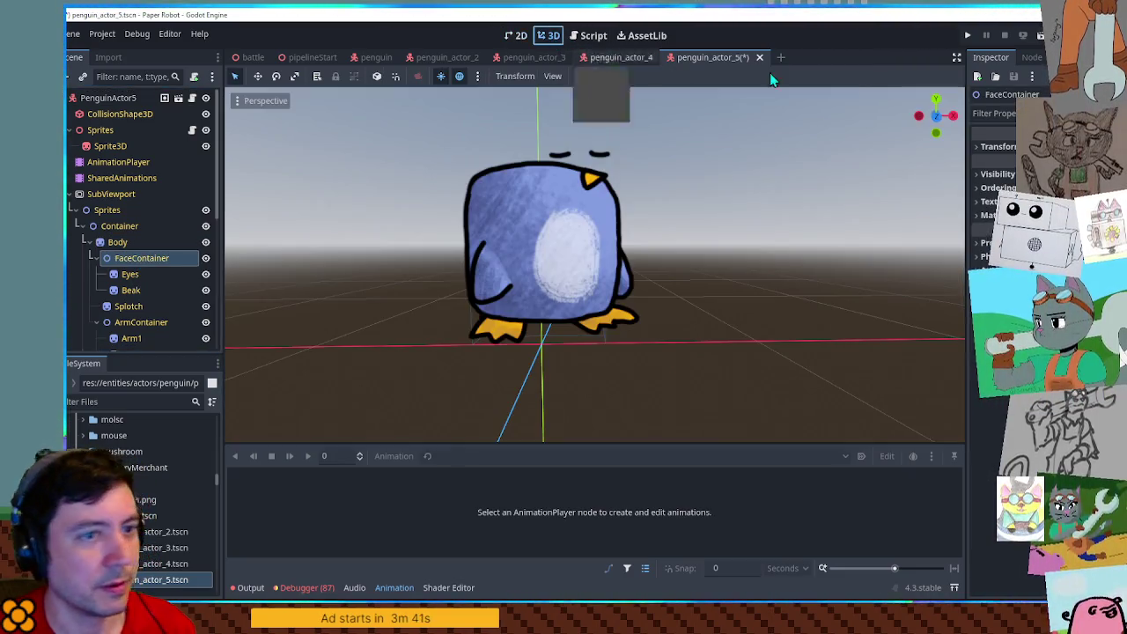
click(999, 173)
click(998, 146)
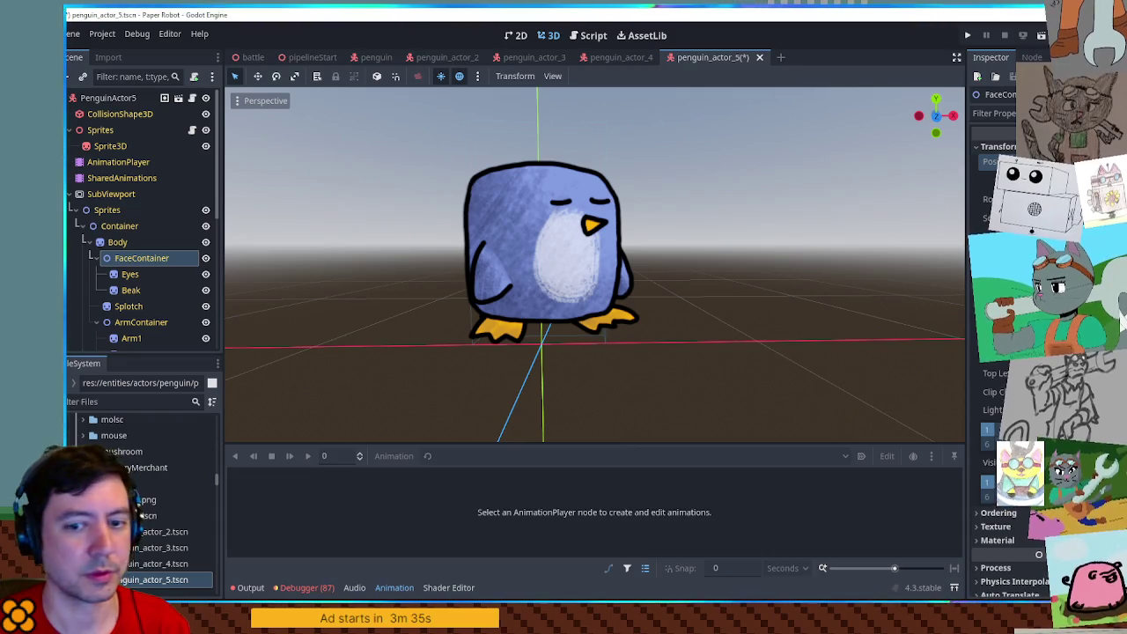
click(128, 306)
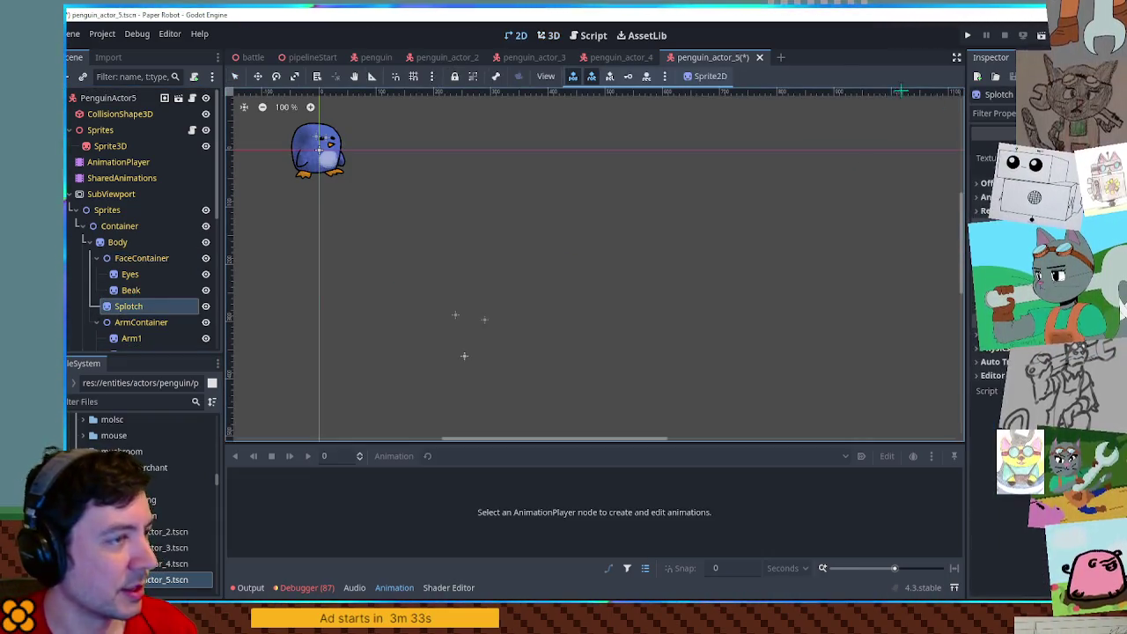
click(549, 35)
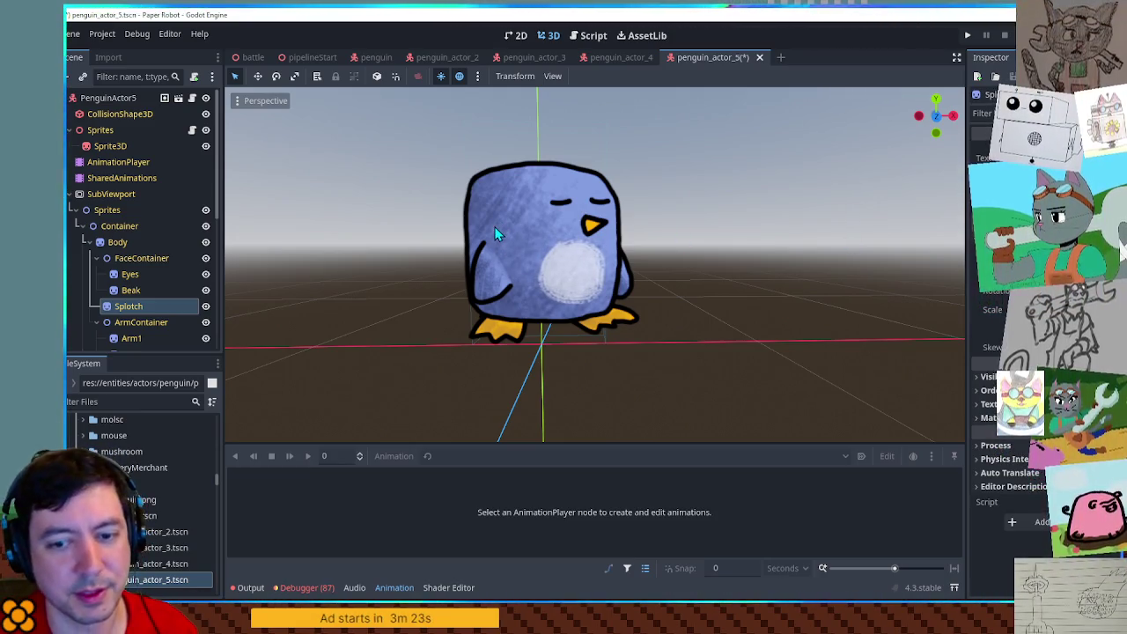
mouse_move(639, 244)
mouse_down()
mouse_move(643, 255)
mouse_move(475, 213)
mouse_up()
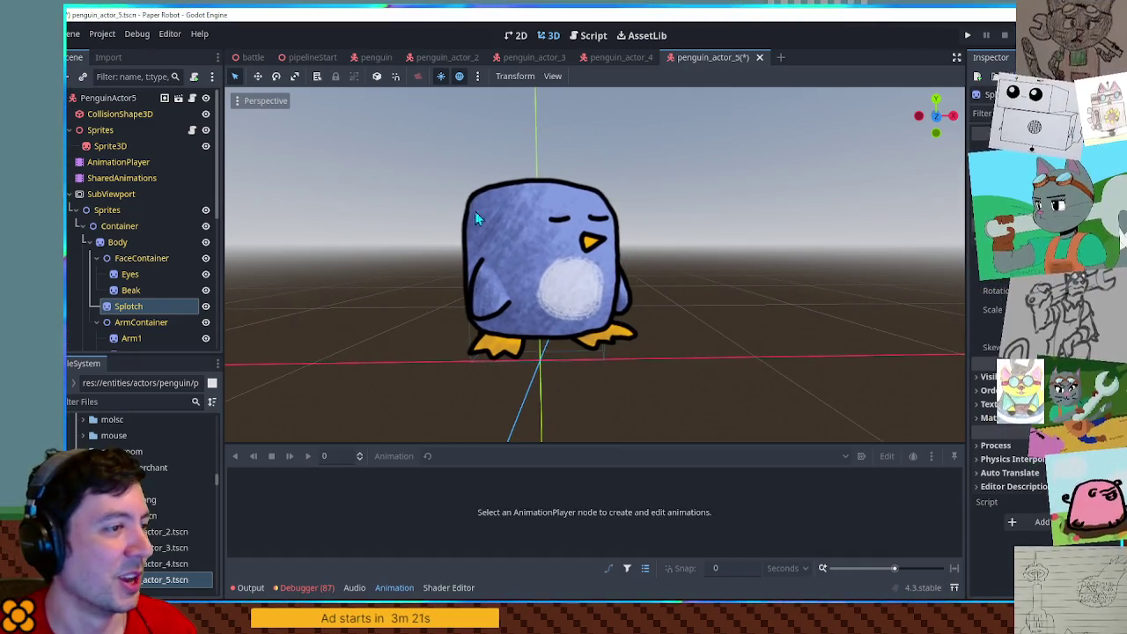
Select Body, Arm1 and Arm2 together and bring up their tint colour.
click(117, 243)
scroll(132, 264, down, 2)
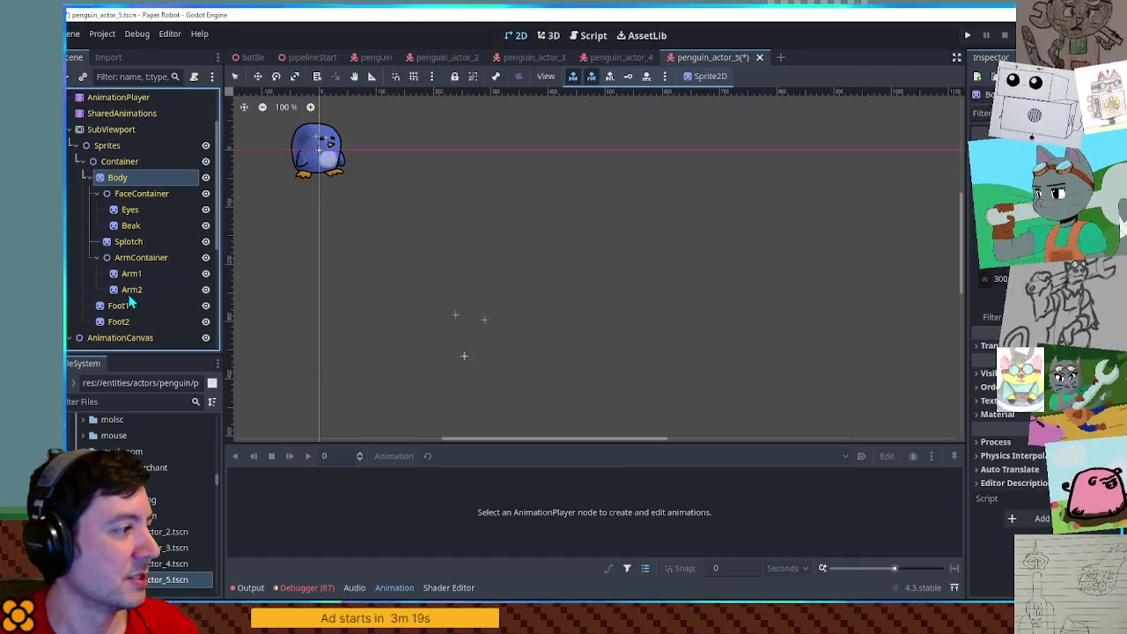
ctrl+click(131, 274)
ctrl+click(131, 290)
click(549, 36)
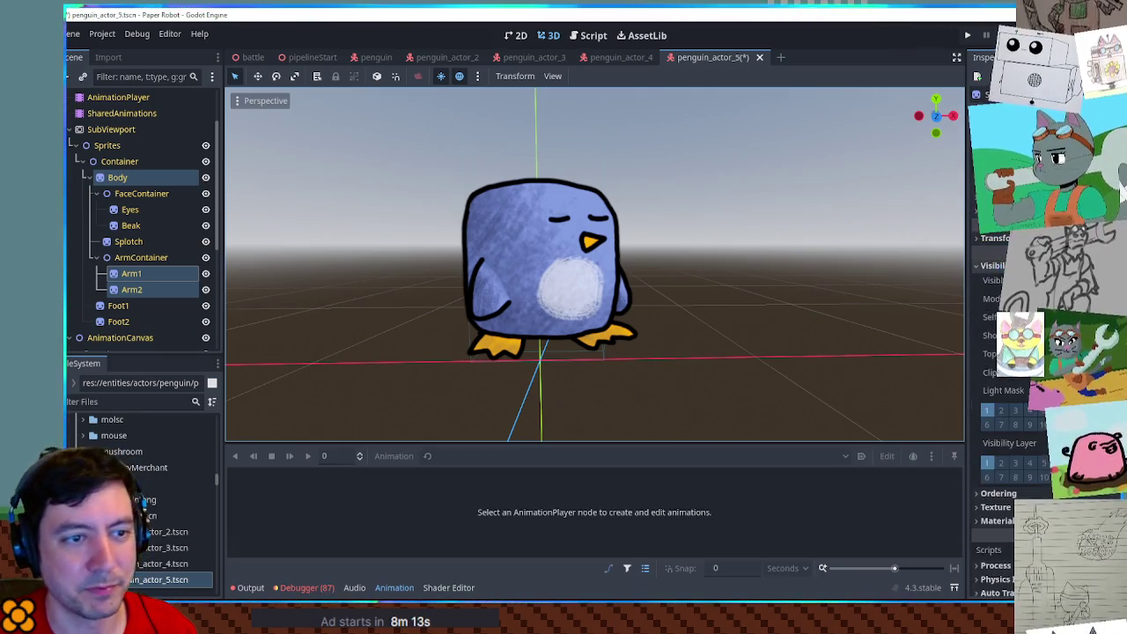
click(1056, 298)
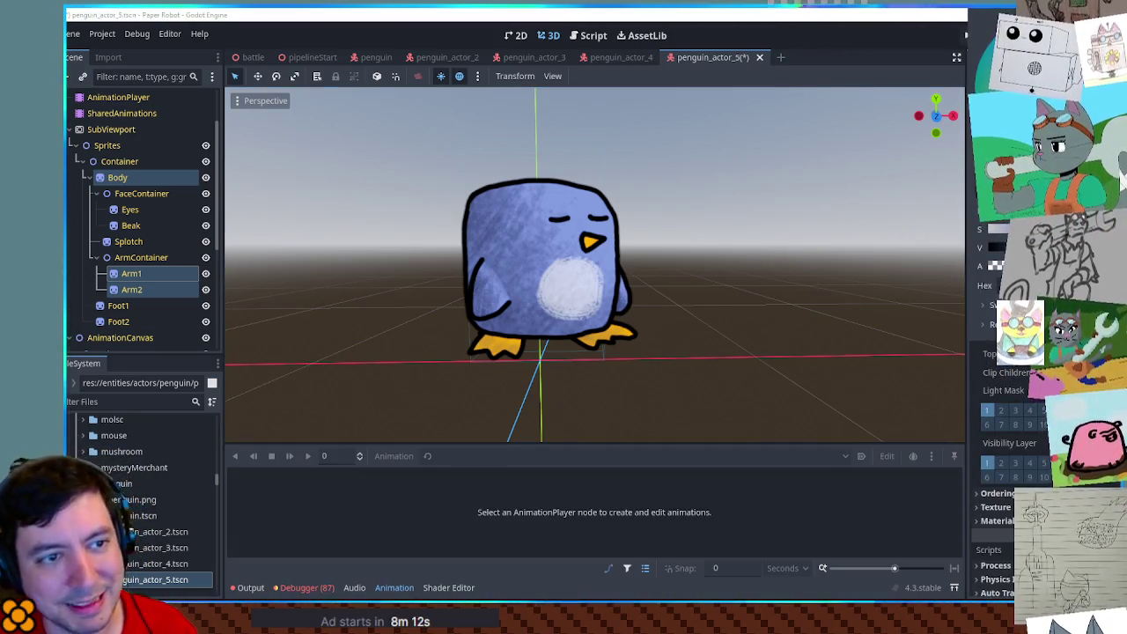
Try green, gold and brown tints on body and arms, then settle on a deeper blue.
drag(1021, 176, 1026, 167)
mouse_move(1030, 215)
mouse_down()
mouse_move(984, 216)
mouse_move(1070, 216)
mouse_move(1048, 215)
mouse_move(1067, 216)
mouse_move(1047, 216)
mouse_move(1057, 229)
mouse_move(1039, 229)
mouse_move(1057, 229)
mouse_move(1041, 247)
mouse_up()
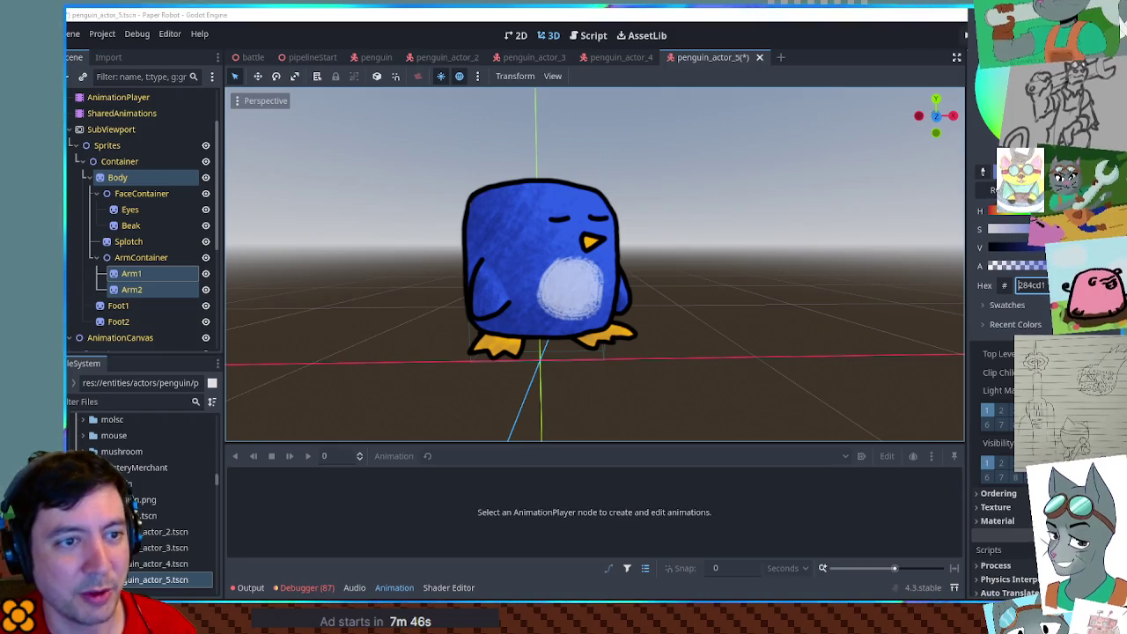
mouse_move(1010, 218)
mouse_down()
mouse_move(1001, 220)
mouse_move(1028, 254)
mouse_up()
click(1034, 248)
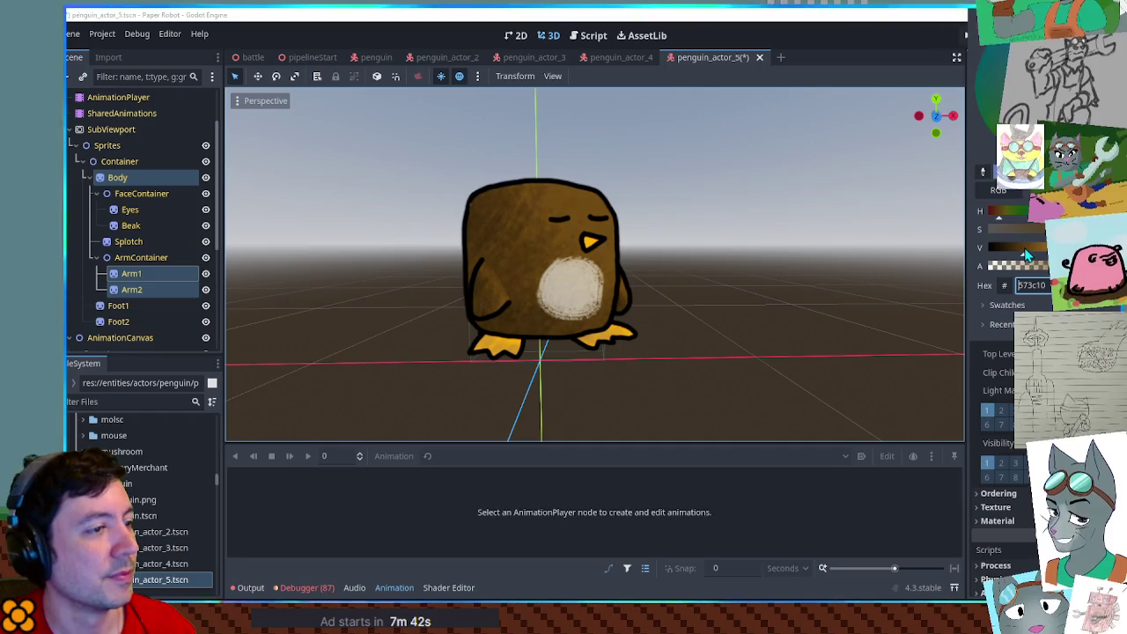
click(1024, 254)
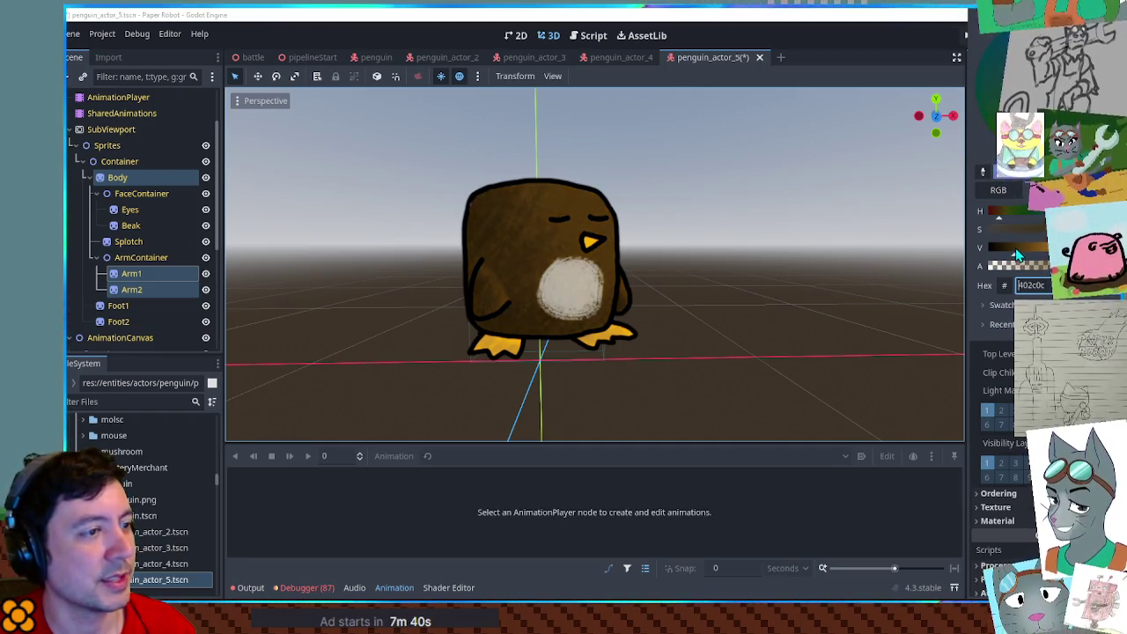
click(1019, 254)
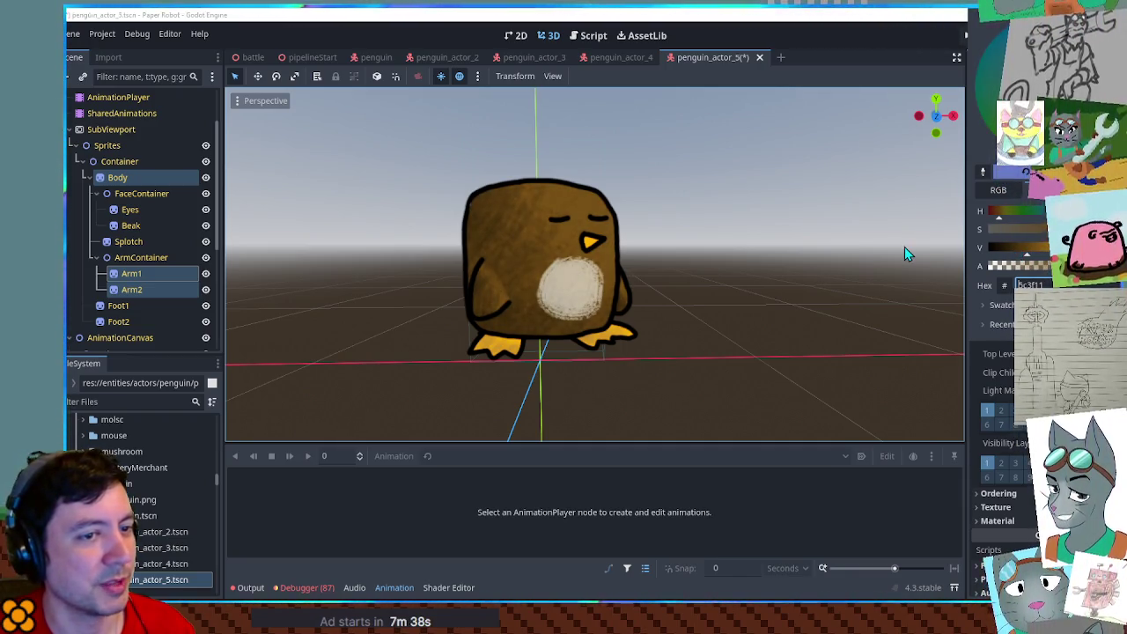
click(1005, 210)
click(1061, 210)
click(1043, 228)
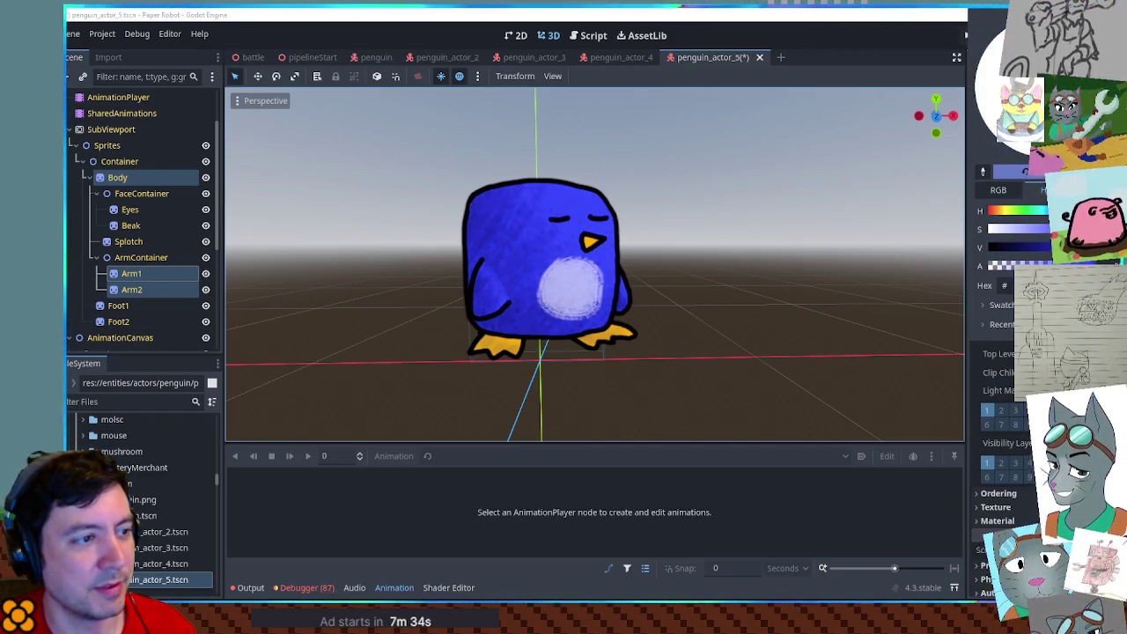
click(825, 200)
View the penguin from the front, frame it, and save penguin_actor_5.
mouse_move(822, 199)
mouse_down()
mouse_move(446, 223)
mouse_move(841, 225)
mouse_up()
key(KP_1)
key(f)
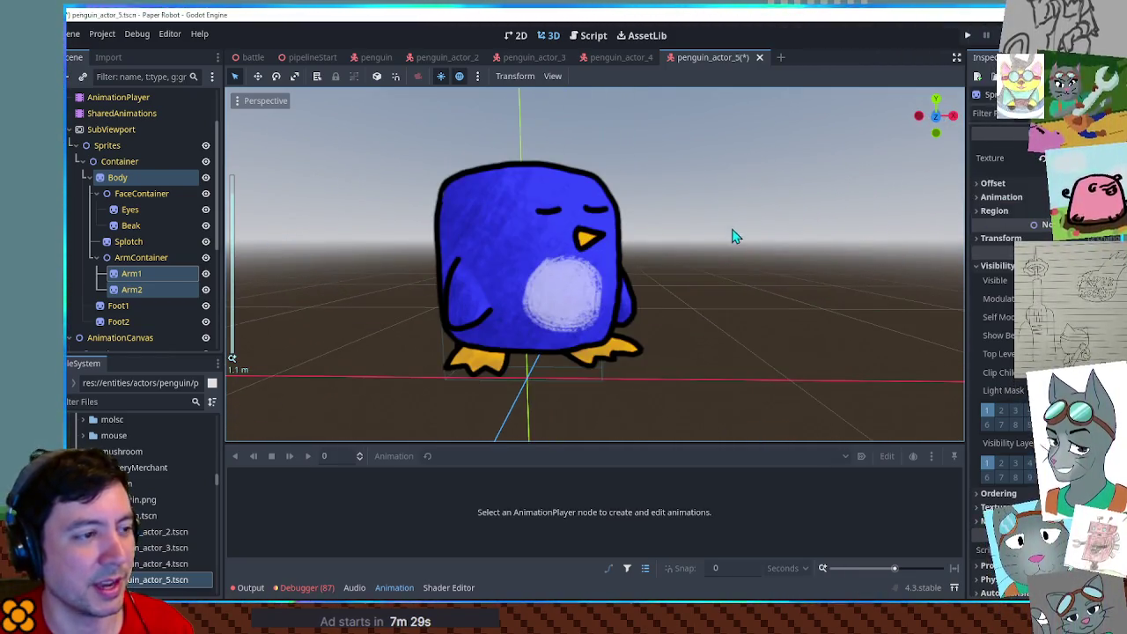
key(ctrl+s)
Shift the Eyes sprite's region to the open dot-eyes frame and save.
click(131, 210)
click(549, 35)
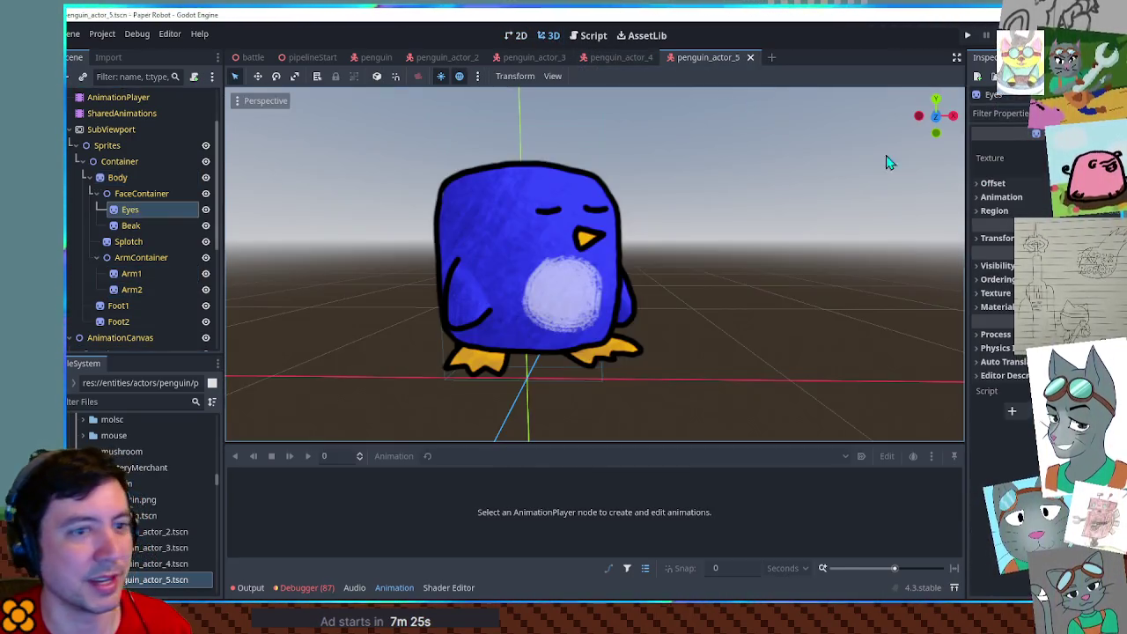
drag(1035, 260, 1052, 260)
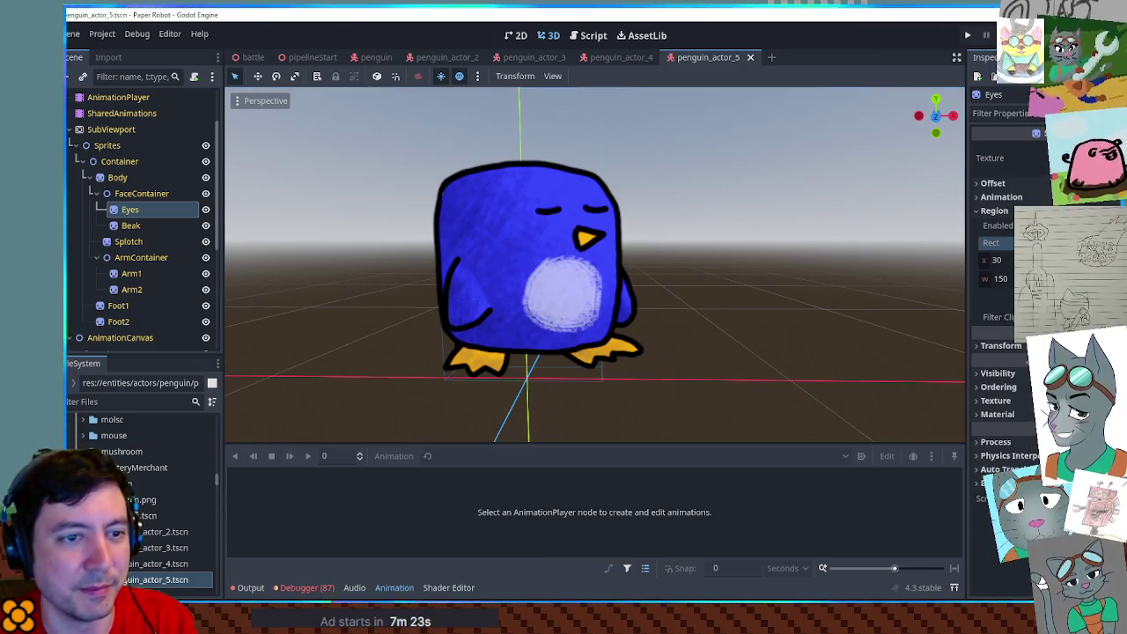
key(ctrl+s)
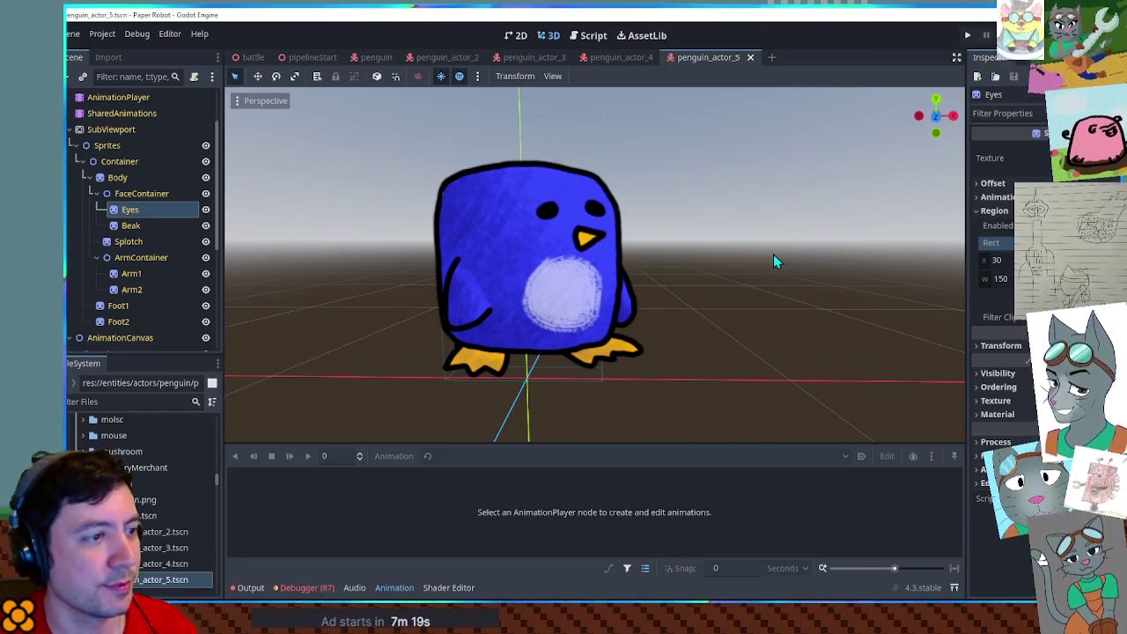
click(168, 579)
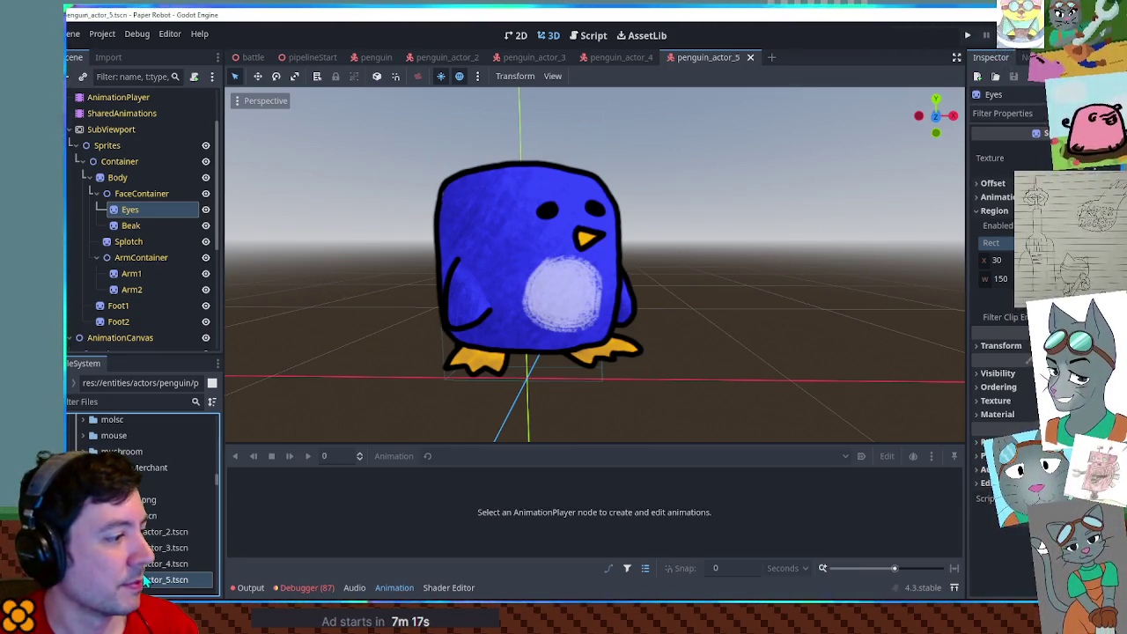
Duplicate penguin_actor_5.tscn as penguin_actor_6.tscn and open the copy.
key(ctrl+d)
click(595, 312)
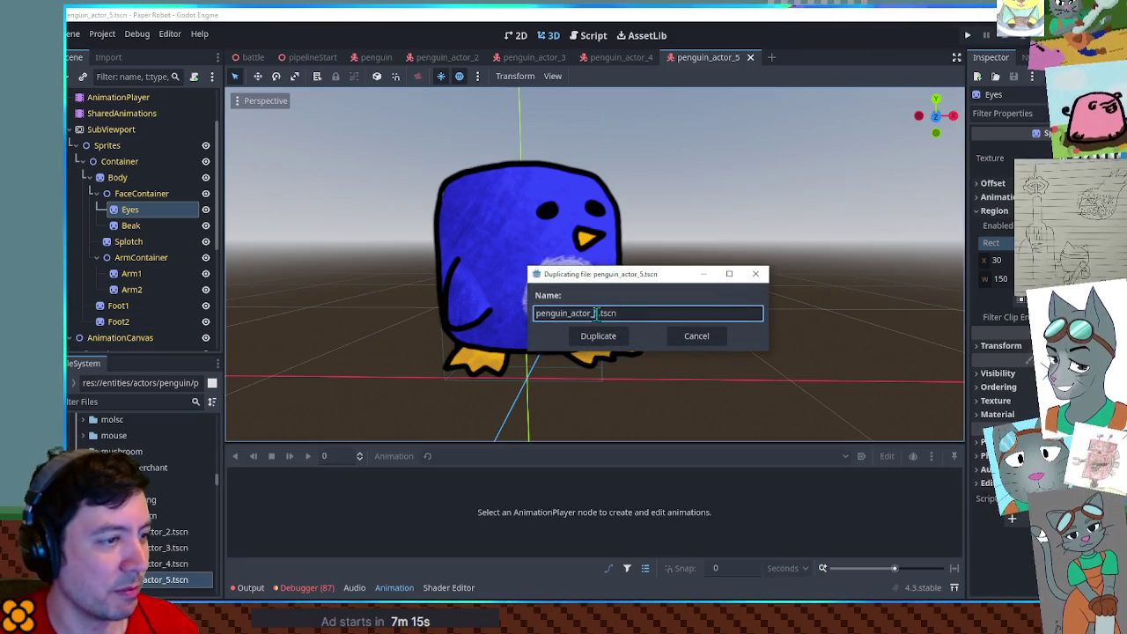
key(BackSpace)
text(6)
key(Return)
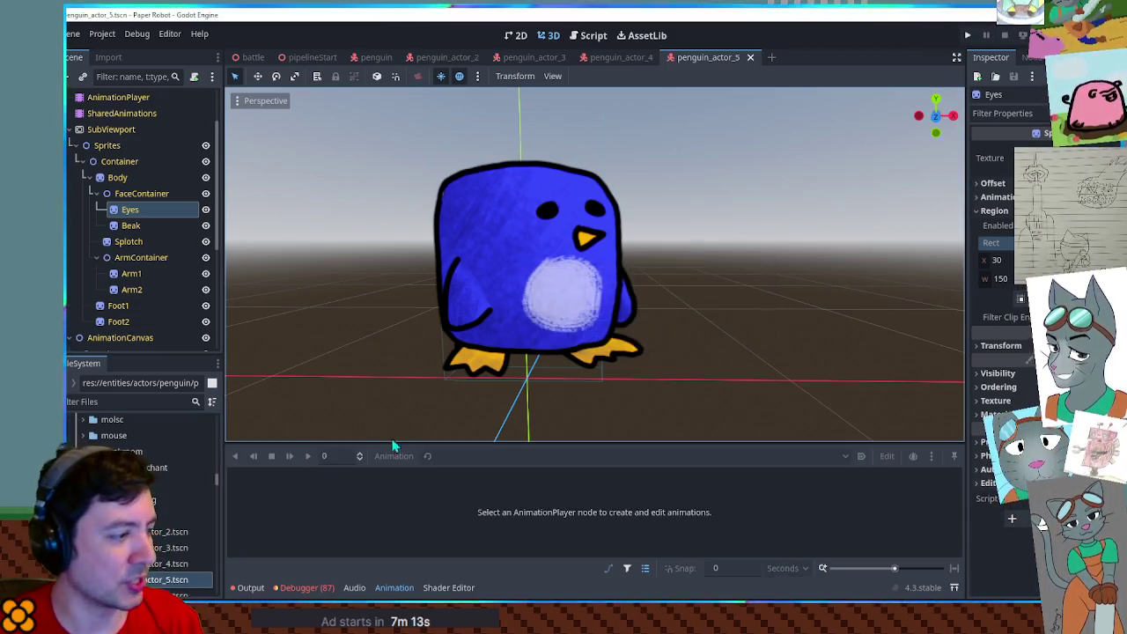
double_click(170, 528)
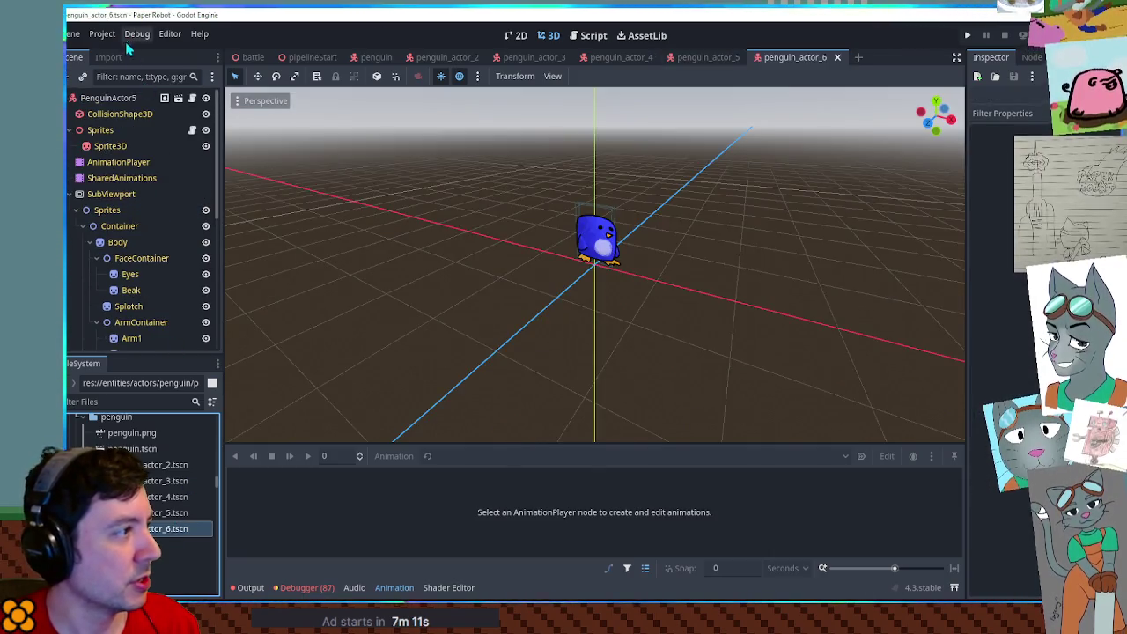
Rename the root node to PenguinActor6 and select the Body's region x value.
double_click(106, 98)
key(BackSpace)
text(6)
key(Return)
scroll(619, 194, up, 5)
scroll(619, 194, down, 4)
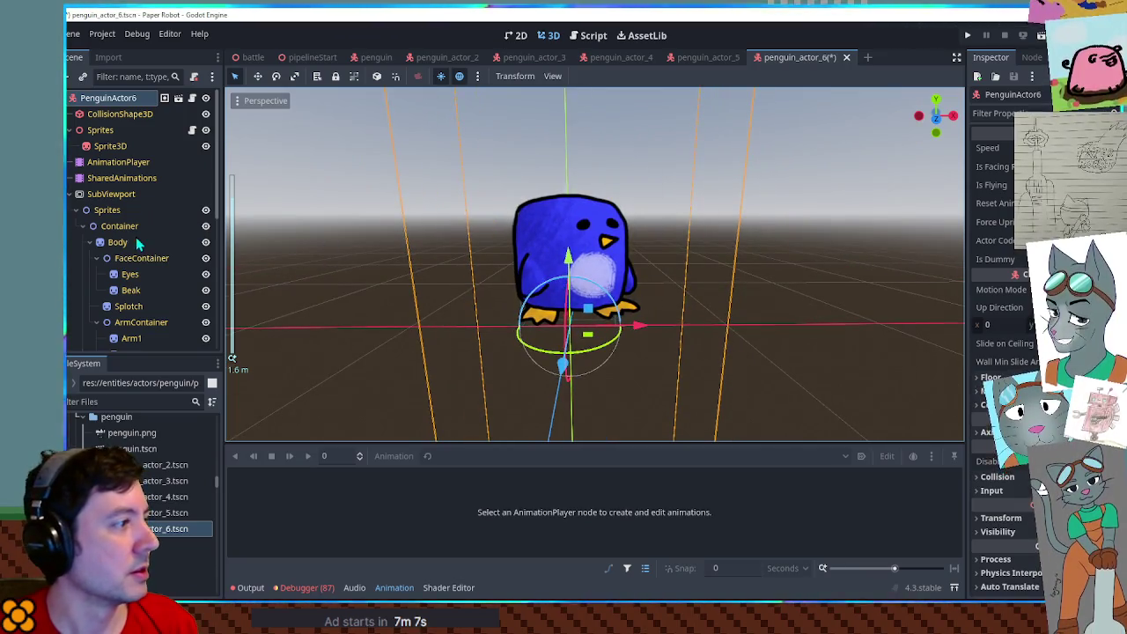
click(123, 242)
click(549, 36)
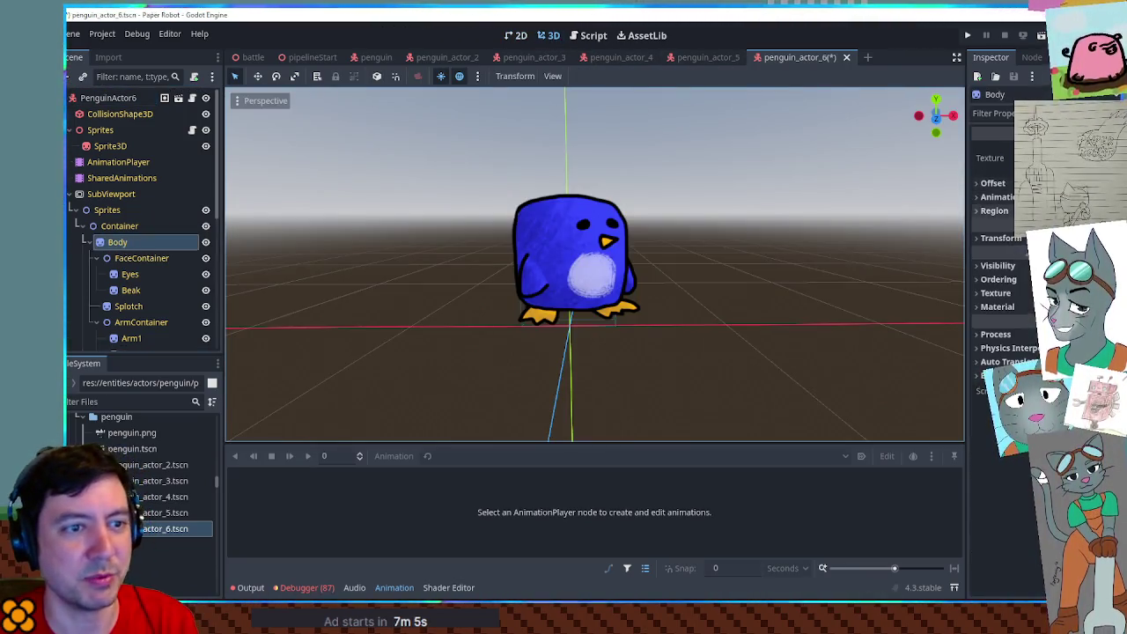
click(1004, 260)
Set the Body region x to 1200+300 (1500) to make the body tall.
text(+300)
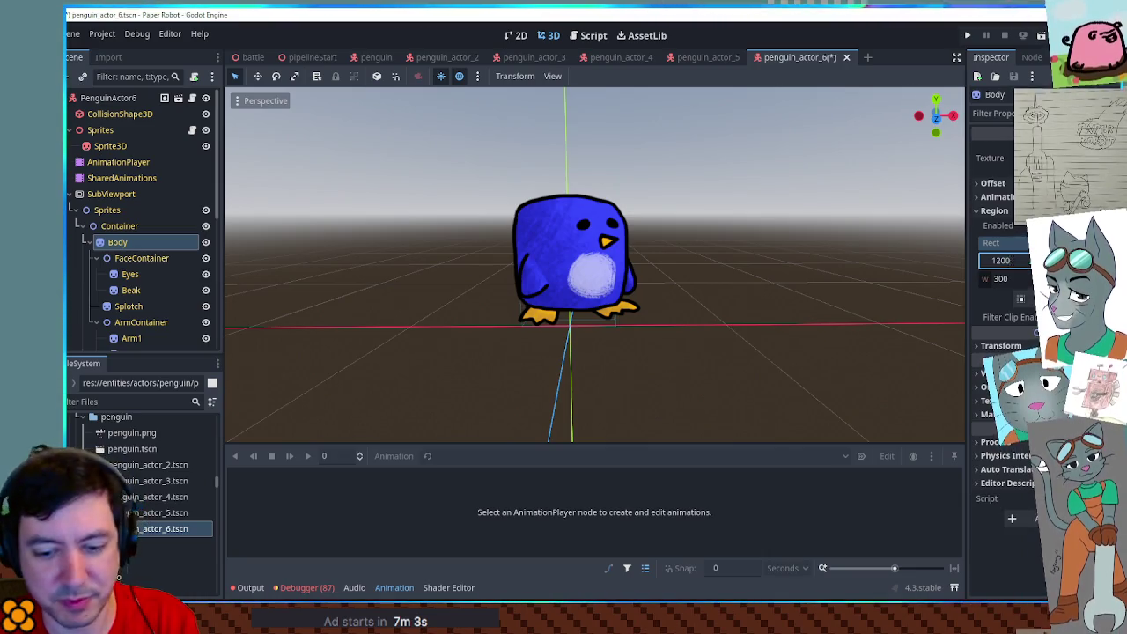
key(Return)
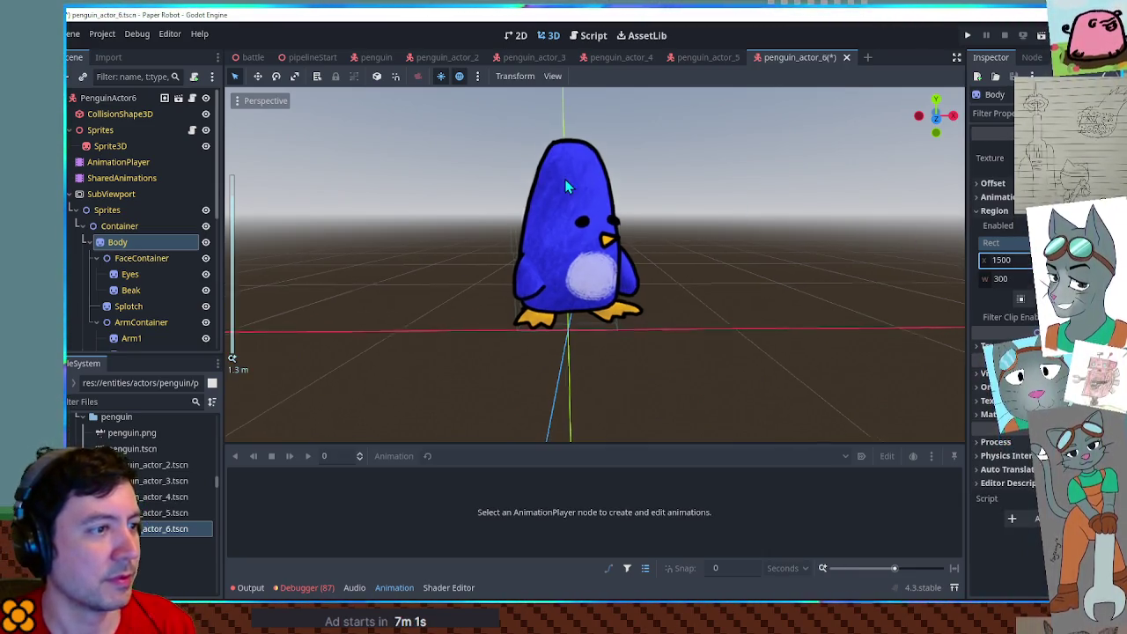
scroll(619, 164, up, 4)
scroll(652, 203, down, 2)
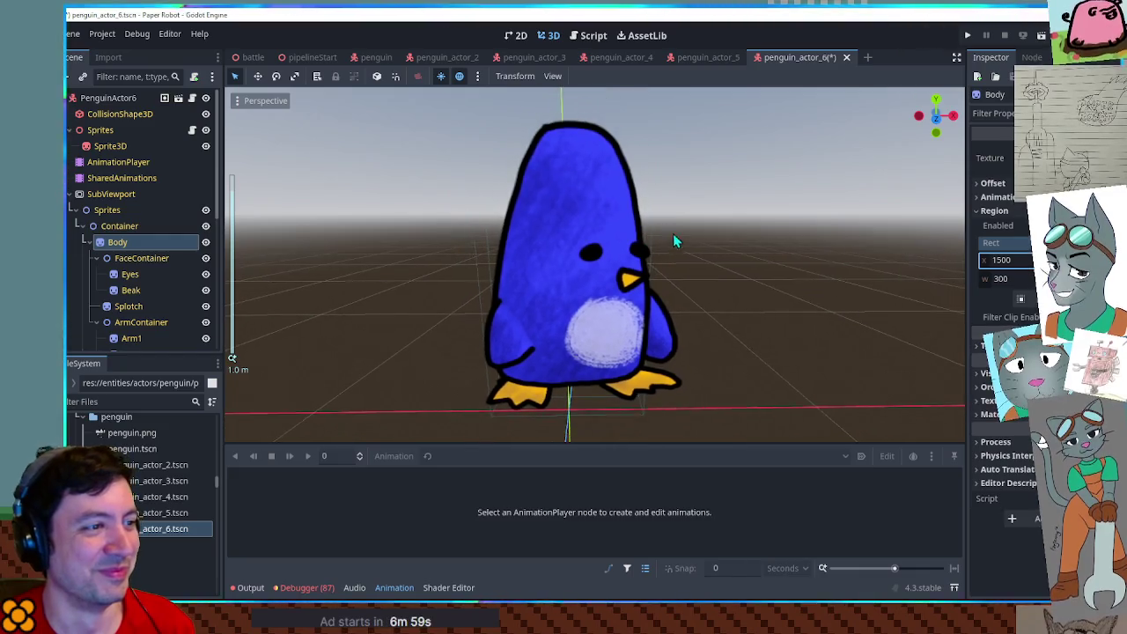
Raise the FaceContainer's position higher on the body and check the Splotch.
click(123, 258)
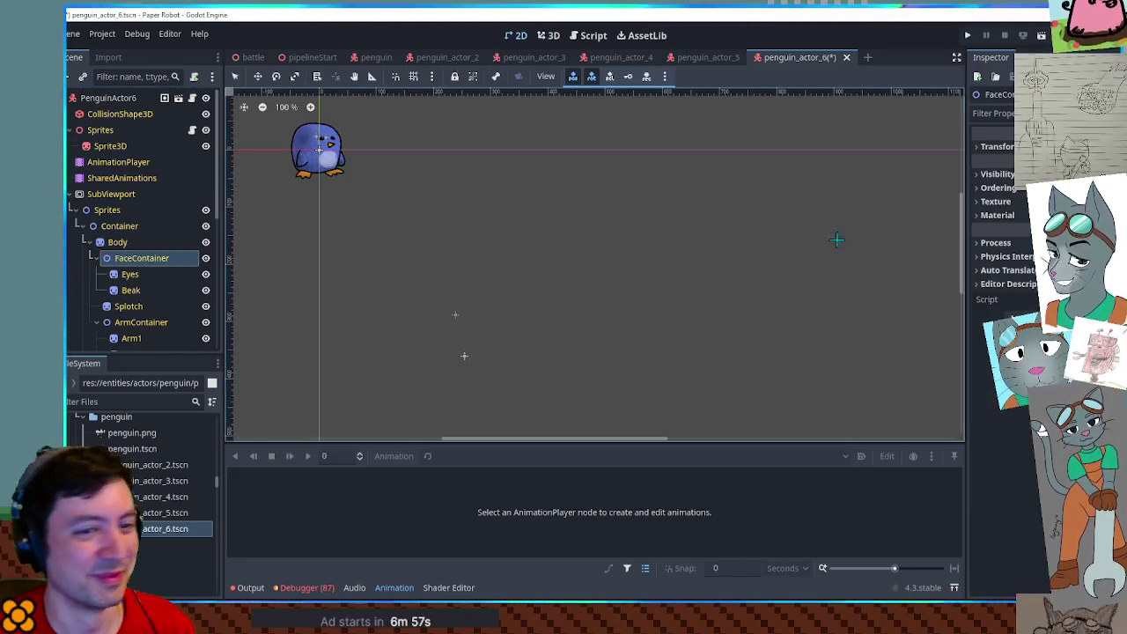
click(548, 35)
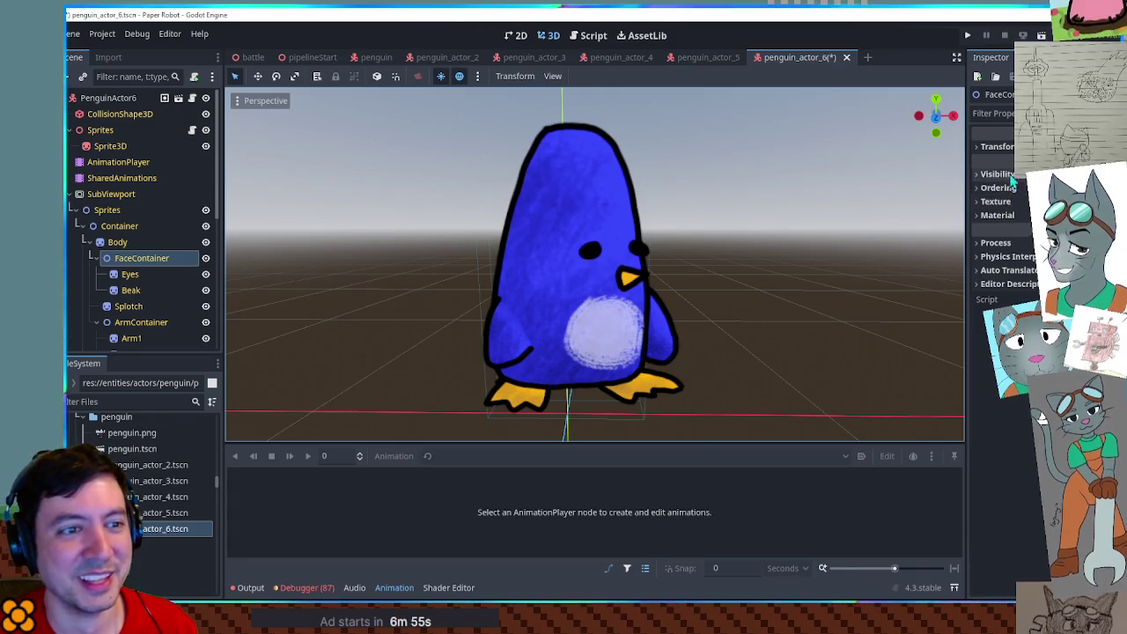
click(1000, 147)
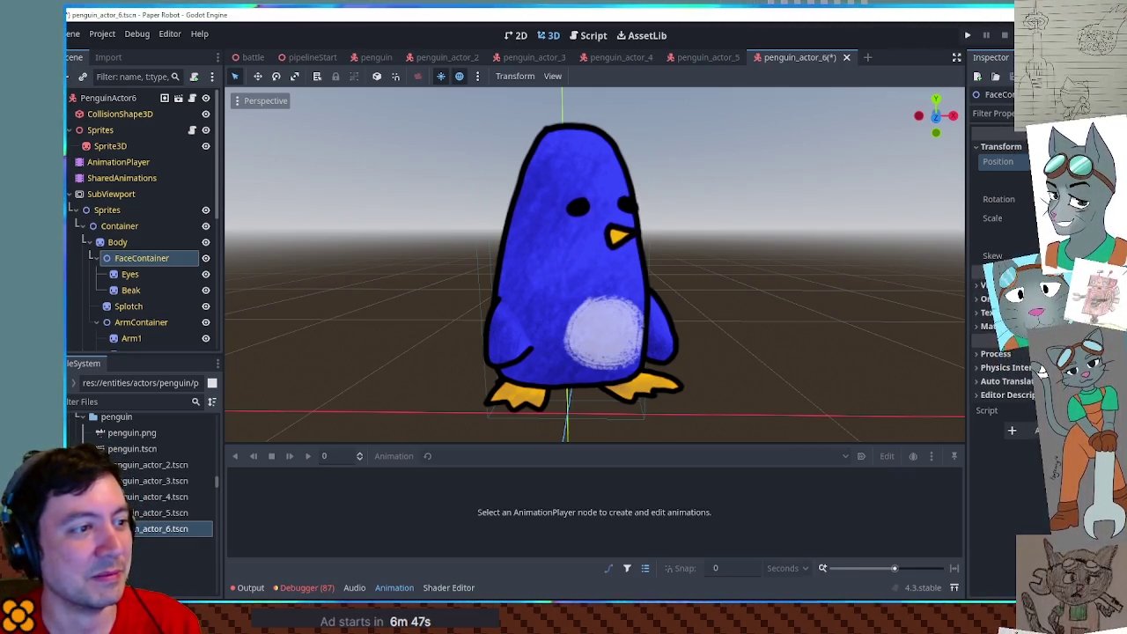
click(142, 308)
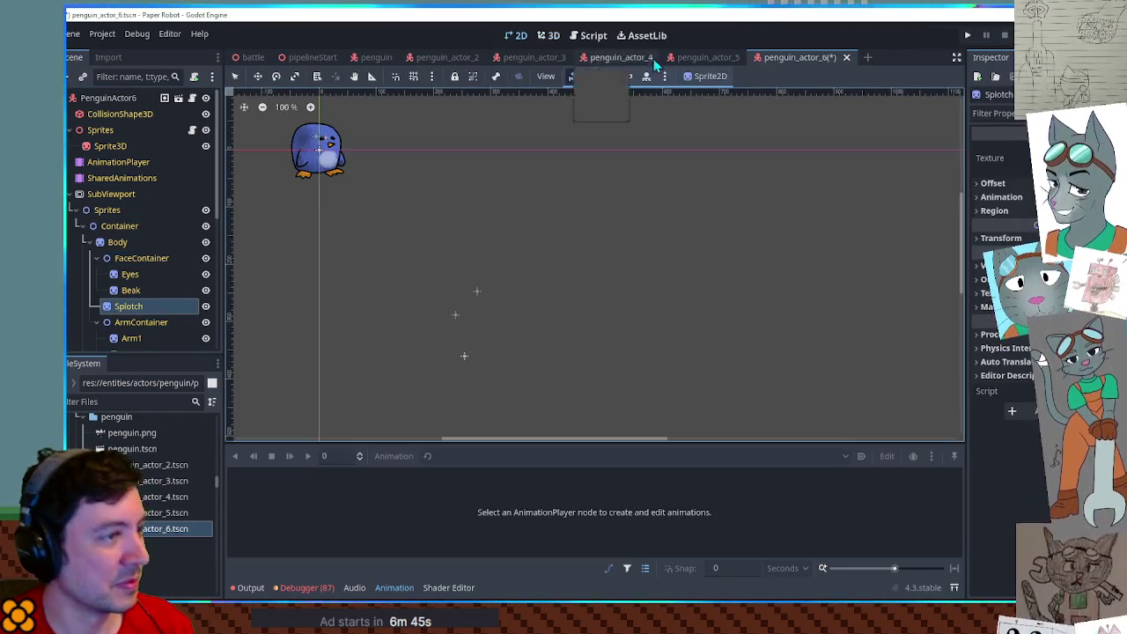
click(548, 35)
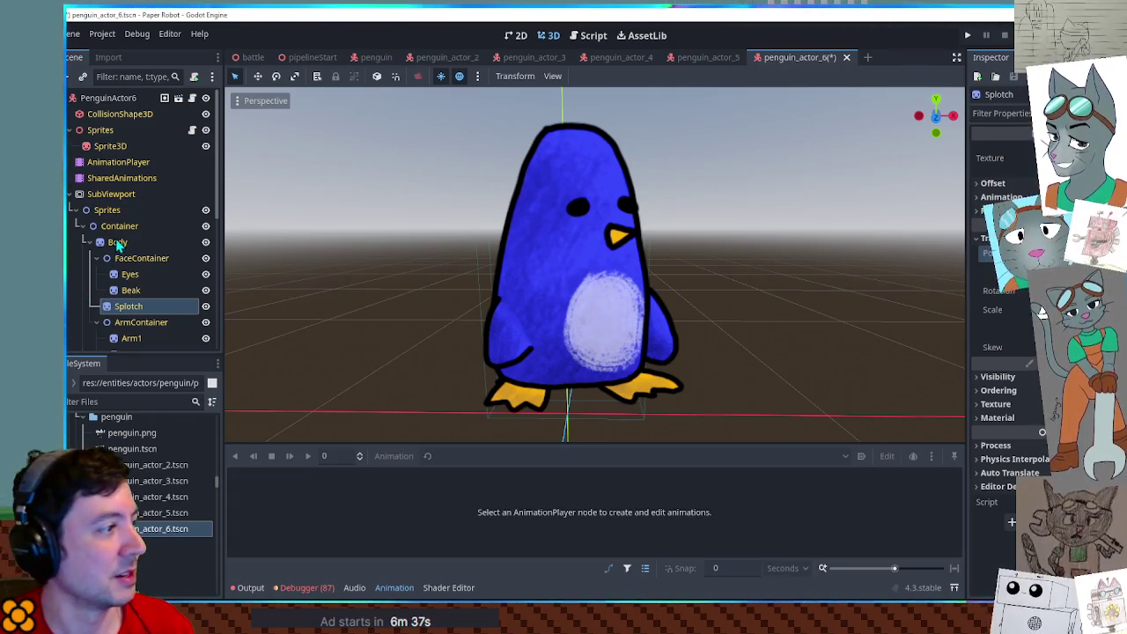
scroll(124, 248, down, 3)
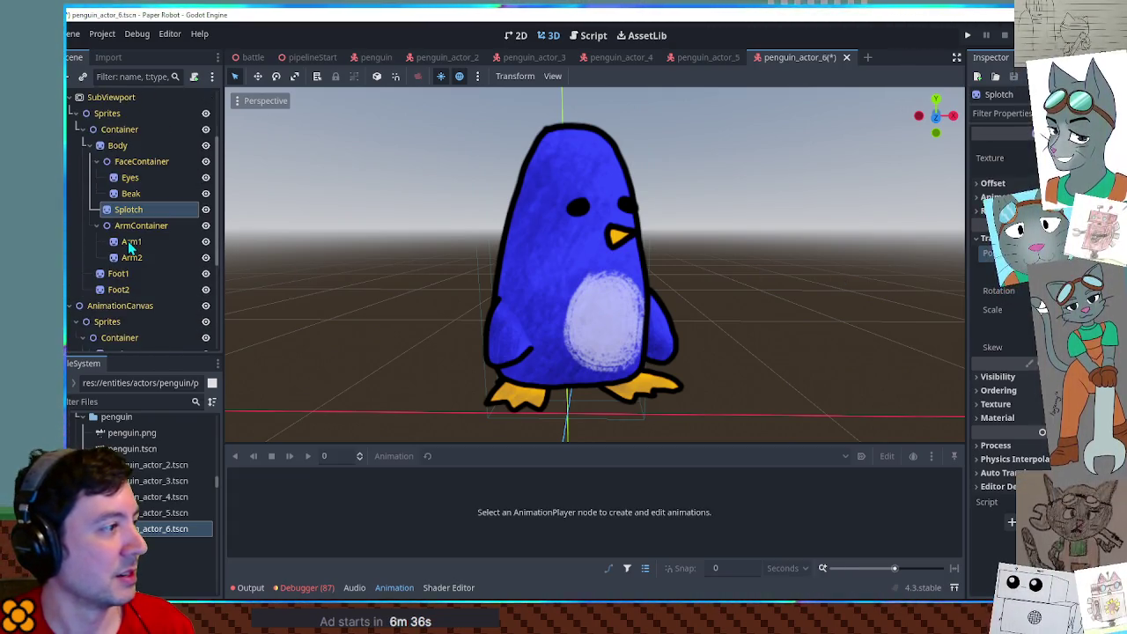
Select Body, Arm1 and Arm2 together and reveal their tint settings.
click(122, 155)
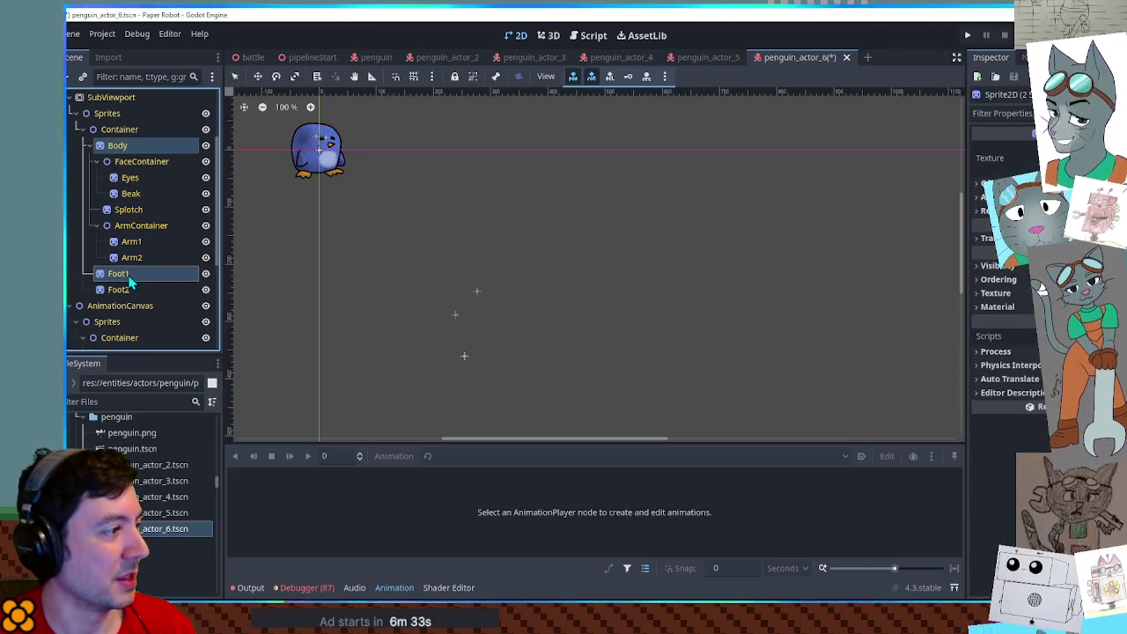
ctrl+click(131, 241)
ctrl+click(131, 258)
click(549, 35)
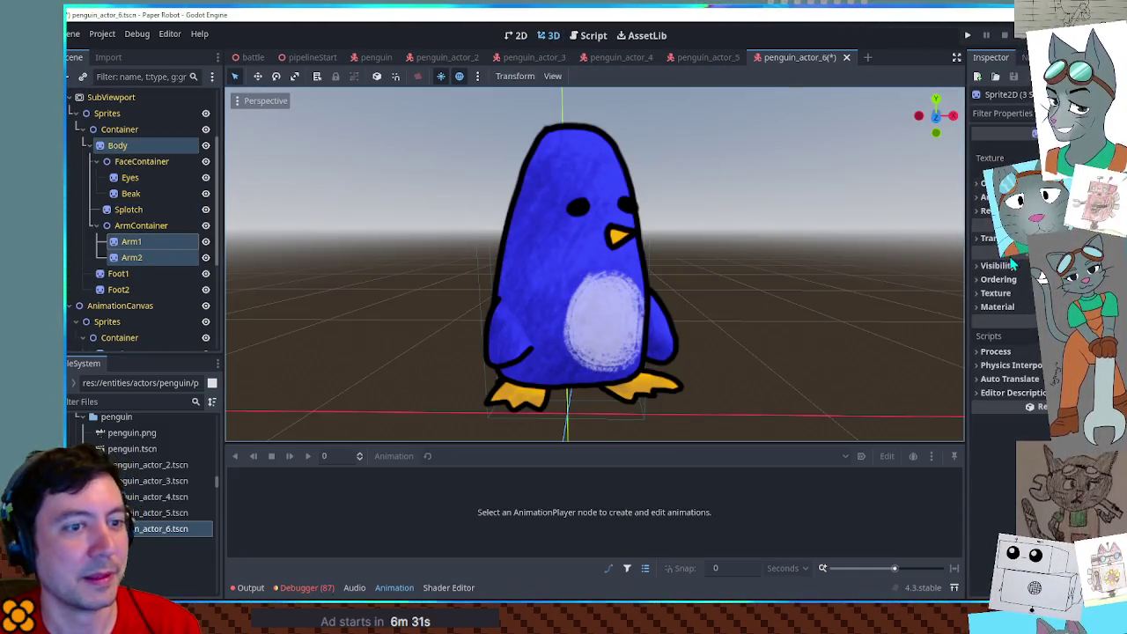
click(1004, 265)
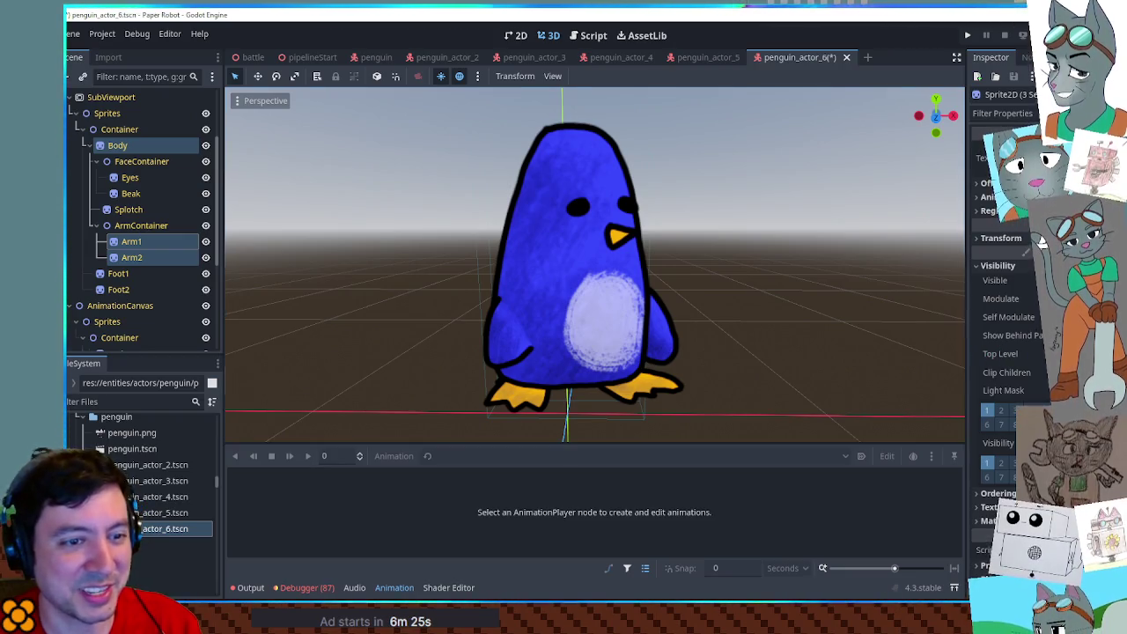
Tint body and arms a muted slate blue-grey (#4b4d69) and save the scene.
click(1044, 317)
mouse_move(1042, 233)
mouse_down()
mouse_move(939, 244)
mouse_move(1043, 247)
mouse_up()
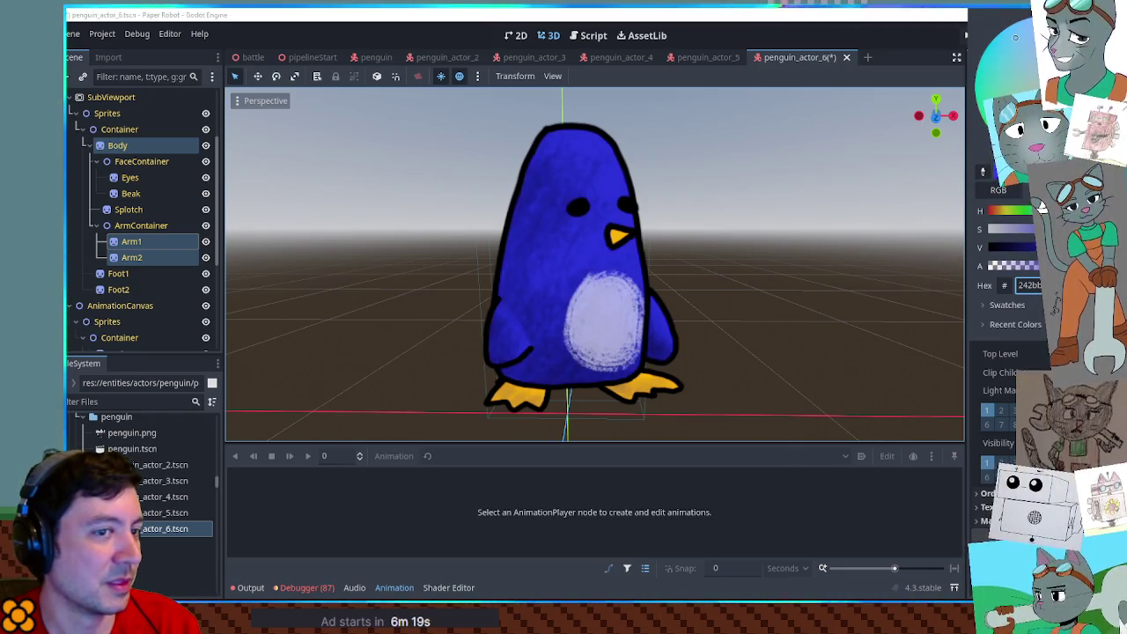
drag(1015, 37, 1029, 59)
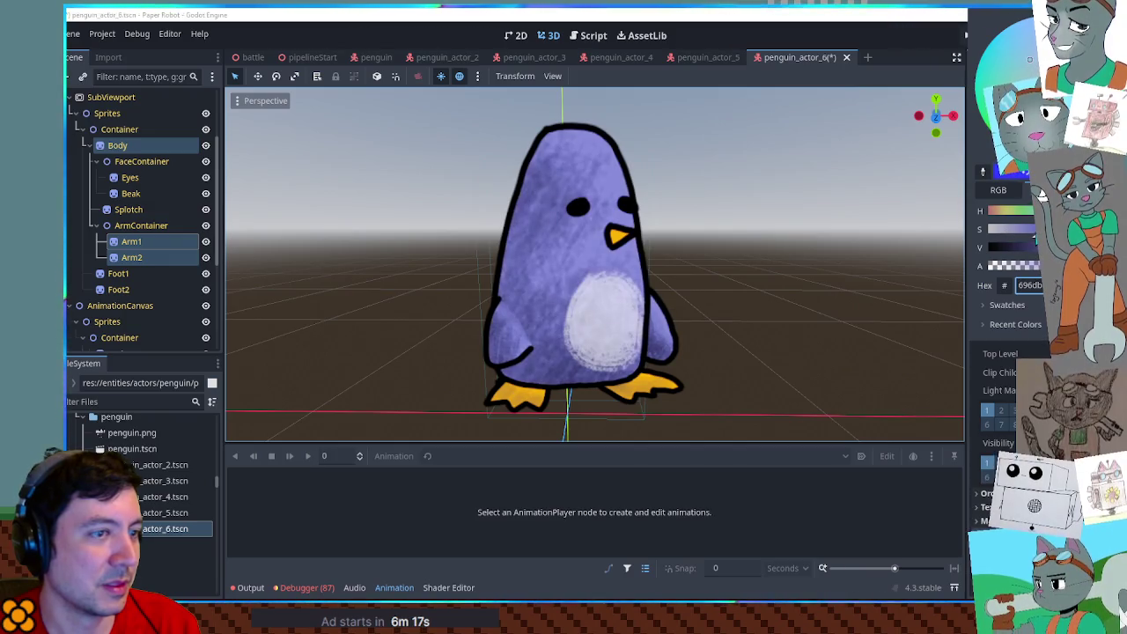
drag(1040, 191, 1035, 255)
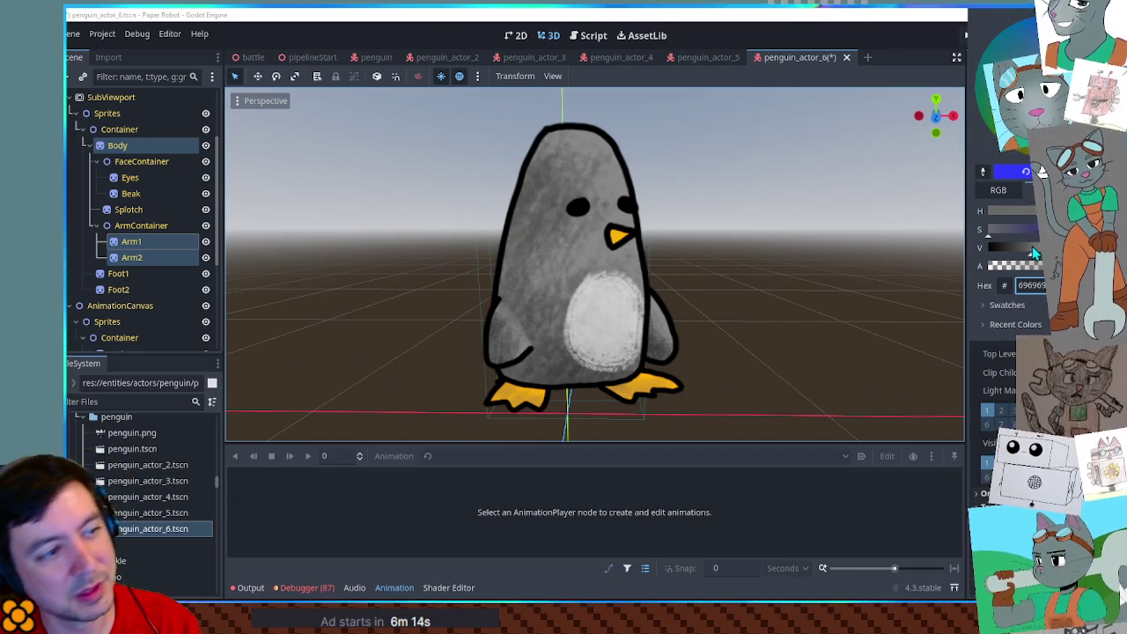
click(1010, 236)
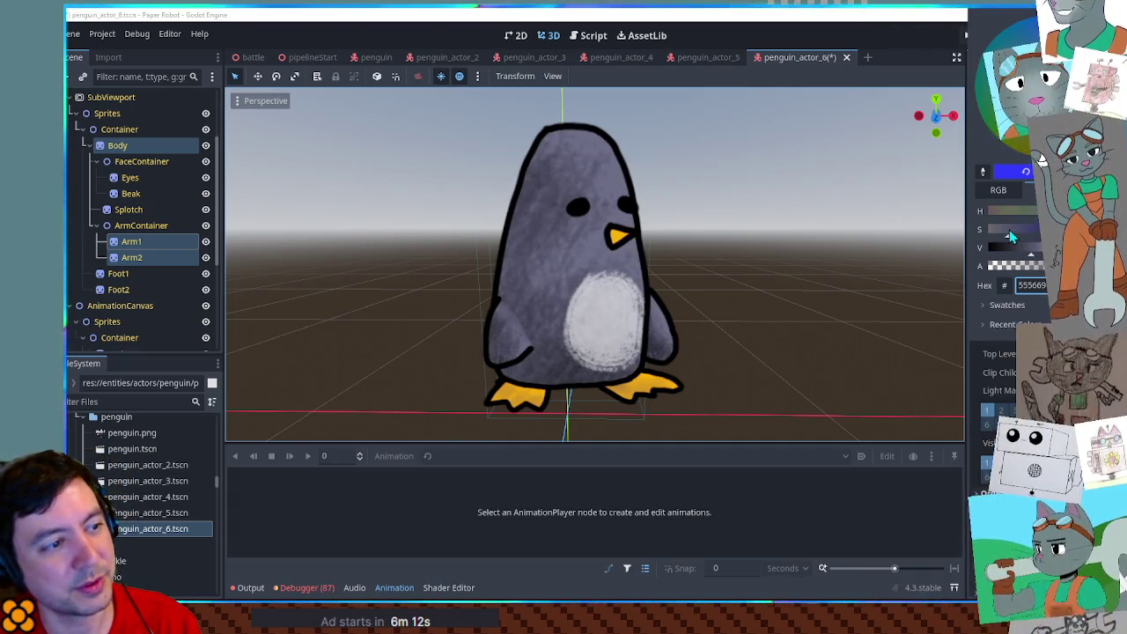
drag(1023, 231, 1017, 233)
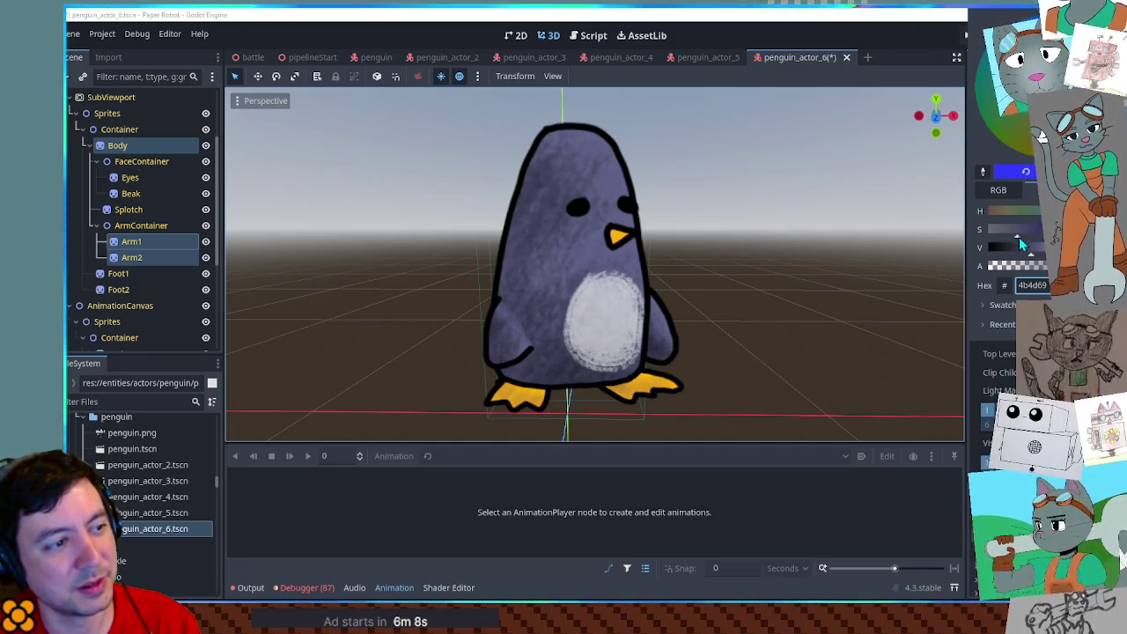
scroll(804, 248, down, 5)
scroll(803, 248, up, 4)
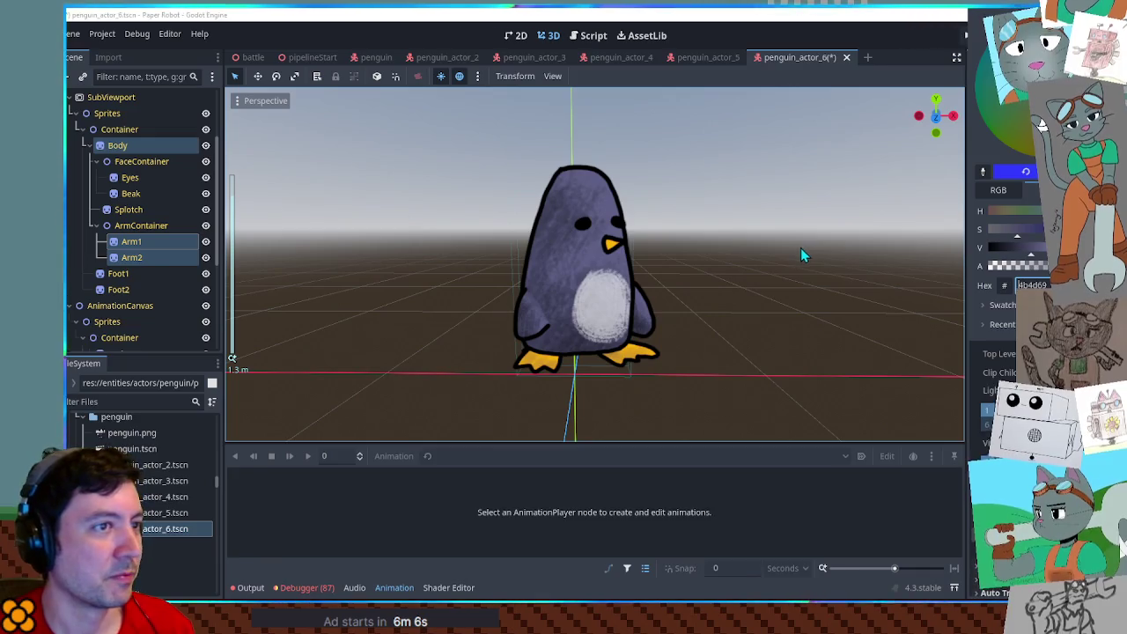
click(831, 244)
key(ctrl+s)
Duplicate penguin_actor_6.tscn as penguin_actor_7.tscn and open it.
click(172, 528)
key(ctrl+d)
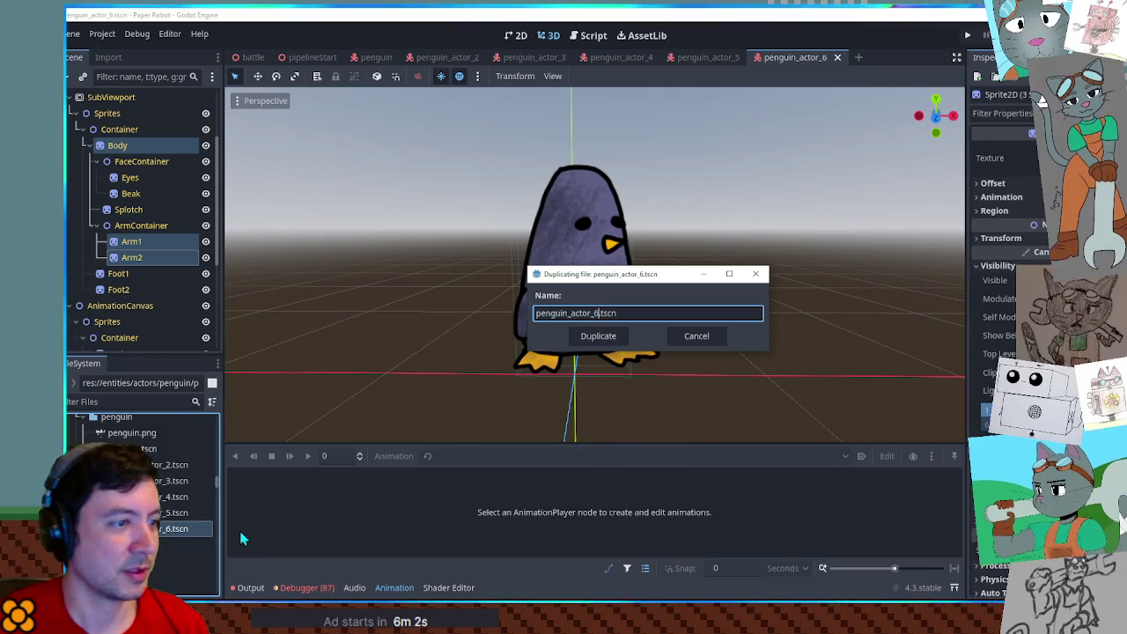
key(Return)
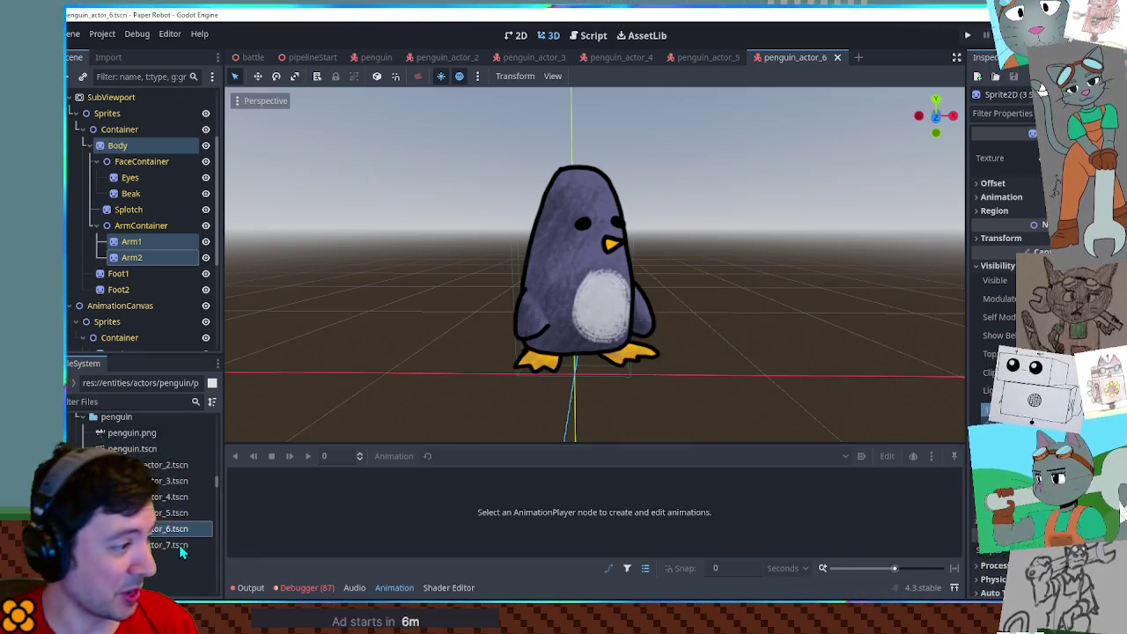
double_click(167, 544)
Rename the root node to PenguinActor7.
double_click(110, 99)
key(BackSpace)
text(7)
key(Return)
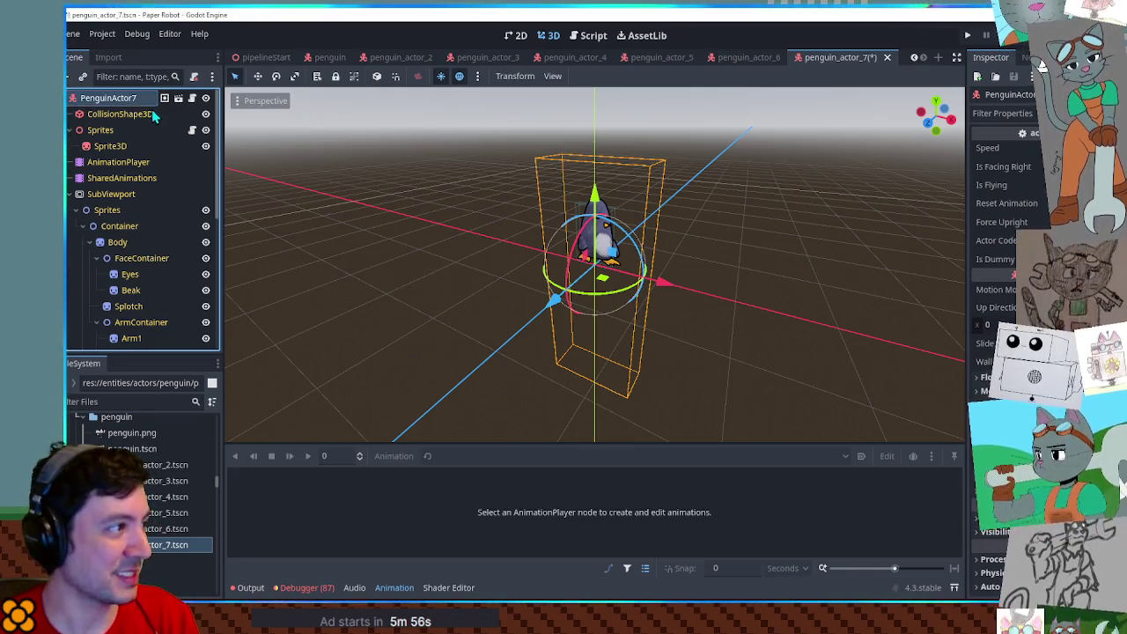
scroll(599, 264, up, 3)
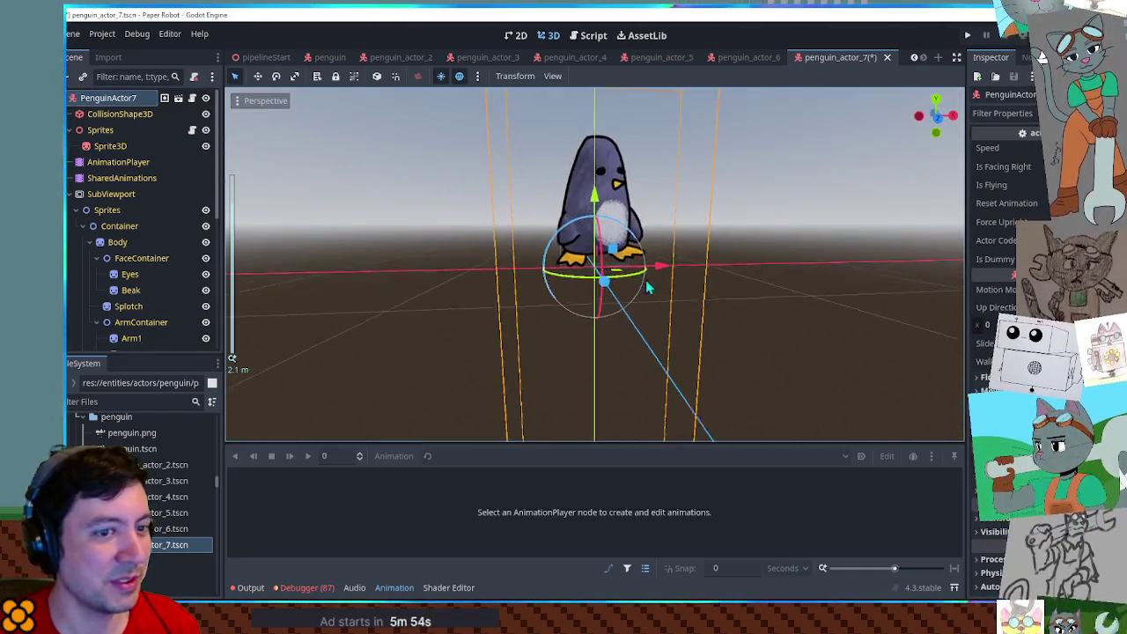
scroll(647, 288, down, 3)
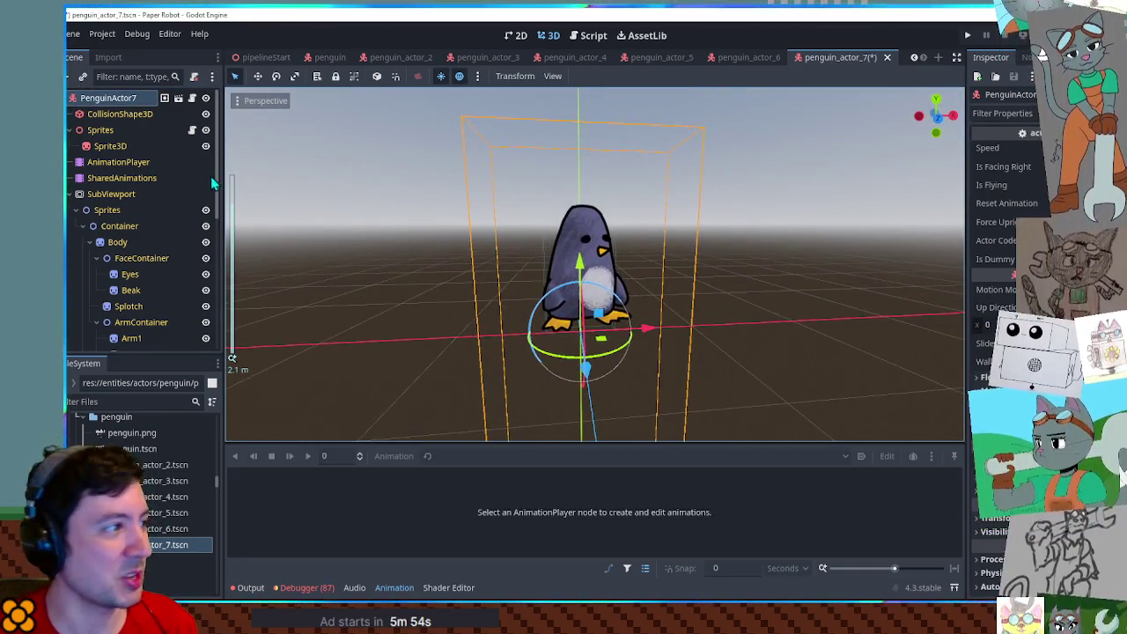
Try Body region x values 1800 and 1700, then bring up the Region Editor.
click(117, 242)
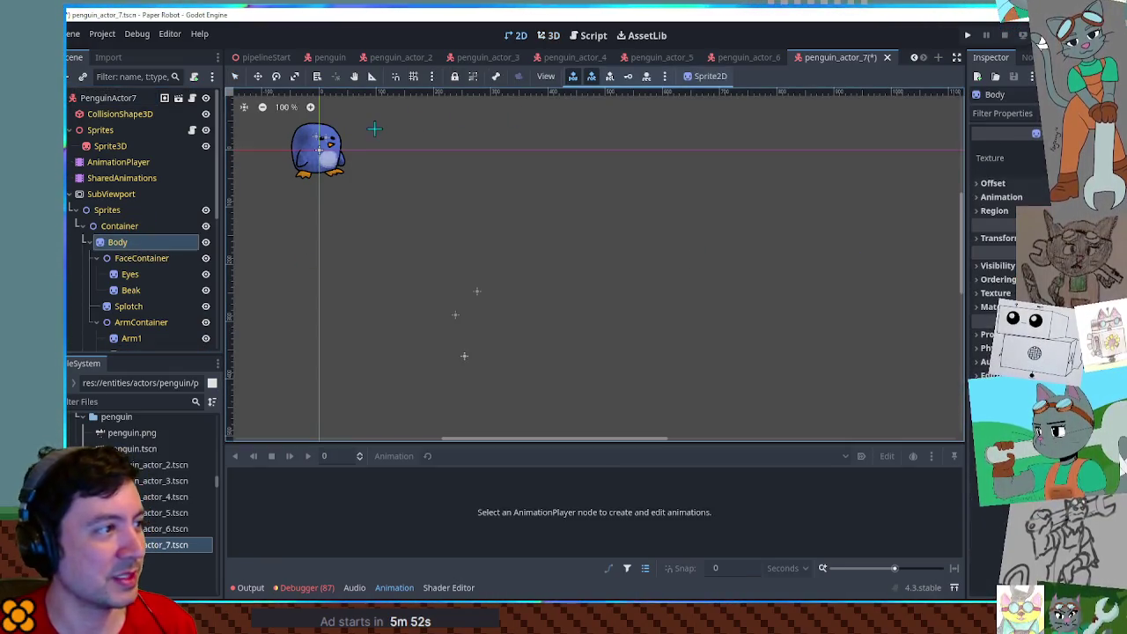
click(554, 35)
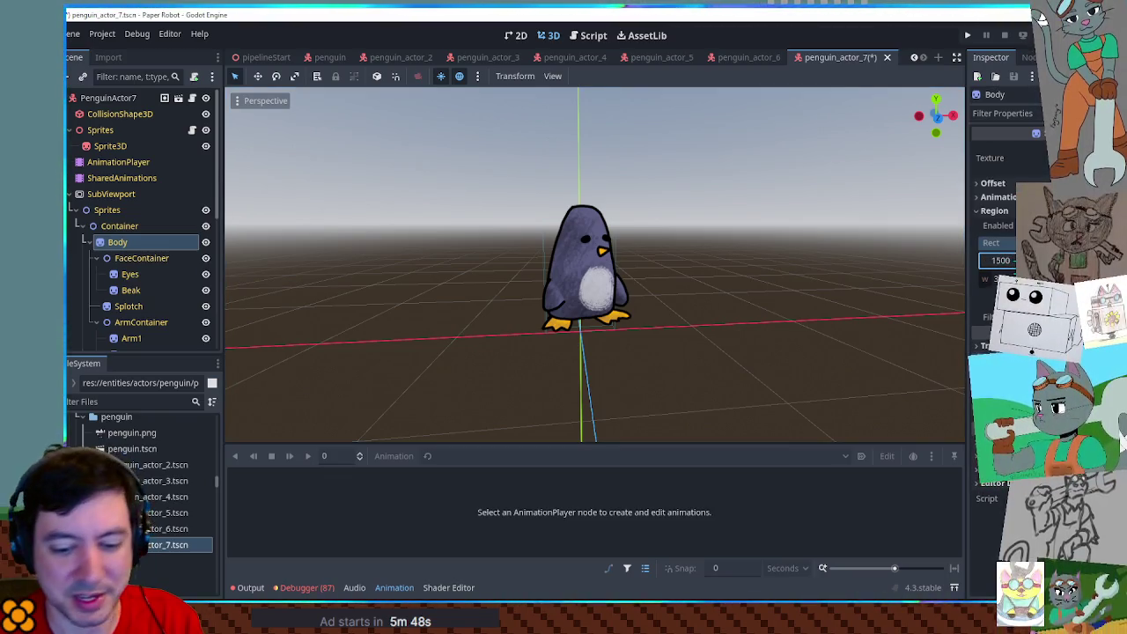
text(1800)
key(Return)
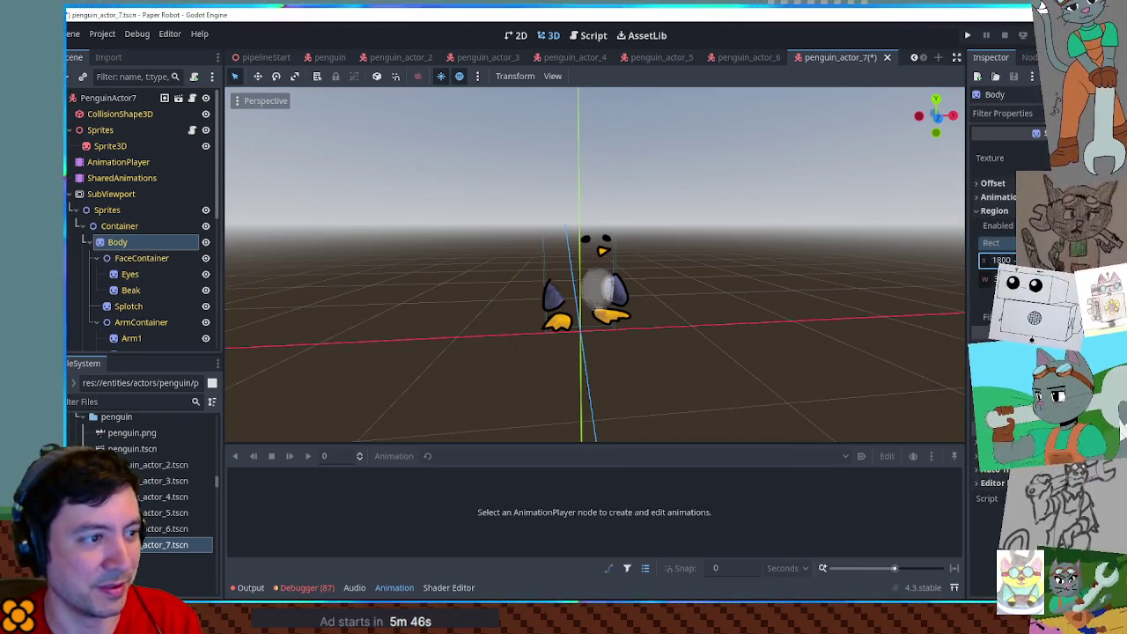
text(1700)
key(Return)
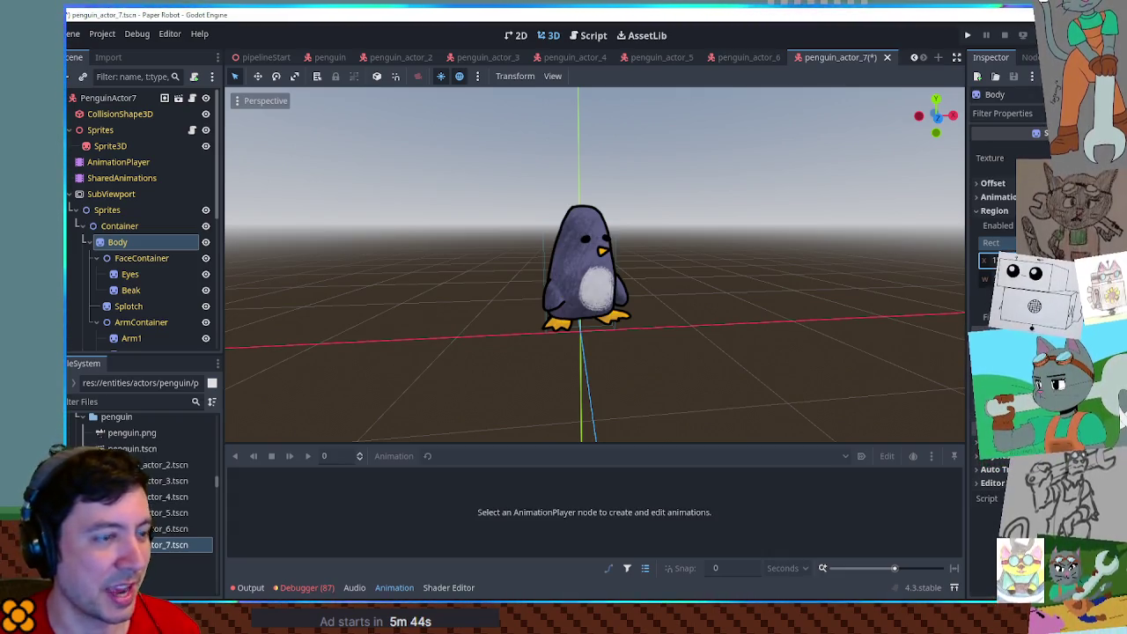
click(1004, 299)
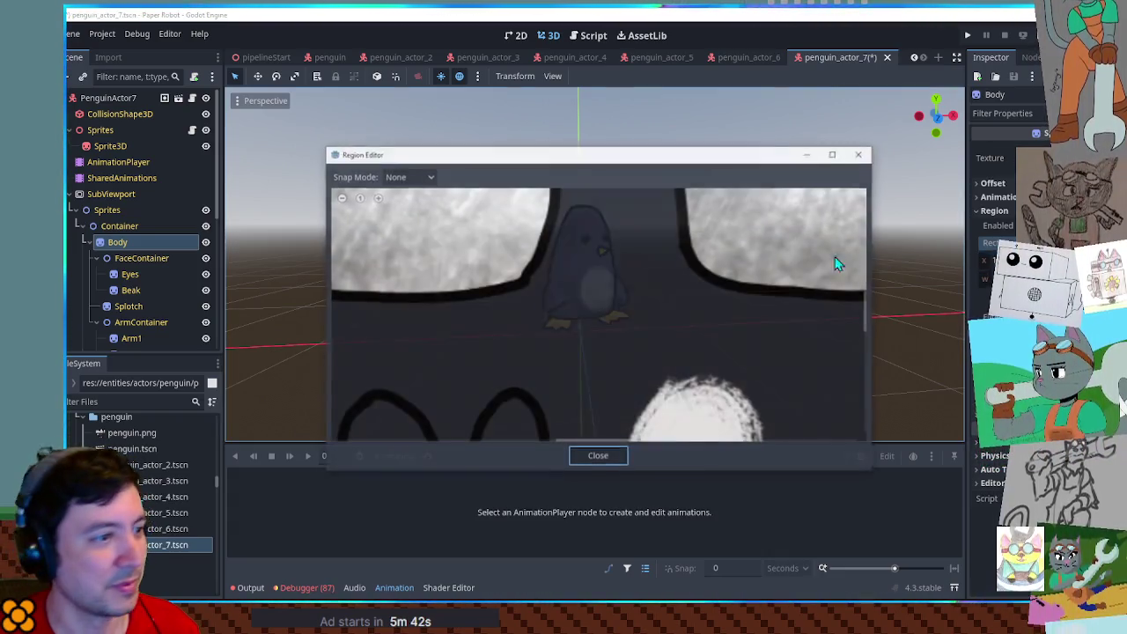
Outline the small egg-shaped sprite as the Body region and close the Region Editor.
scroll(545, 357, down, 2)
scroll(549, 338, down, 3)
drag(458, 308, 822, 286)
mouse_move(548, 273)
mouse_down()
mouse_move(624, 347)
mouse_move(653, 356)
mouse_up()
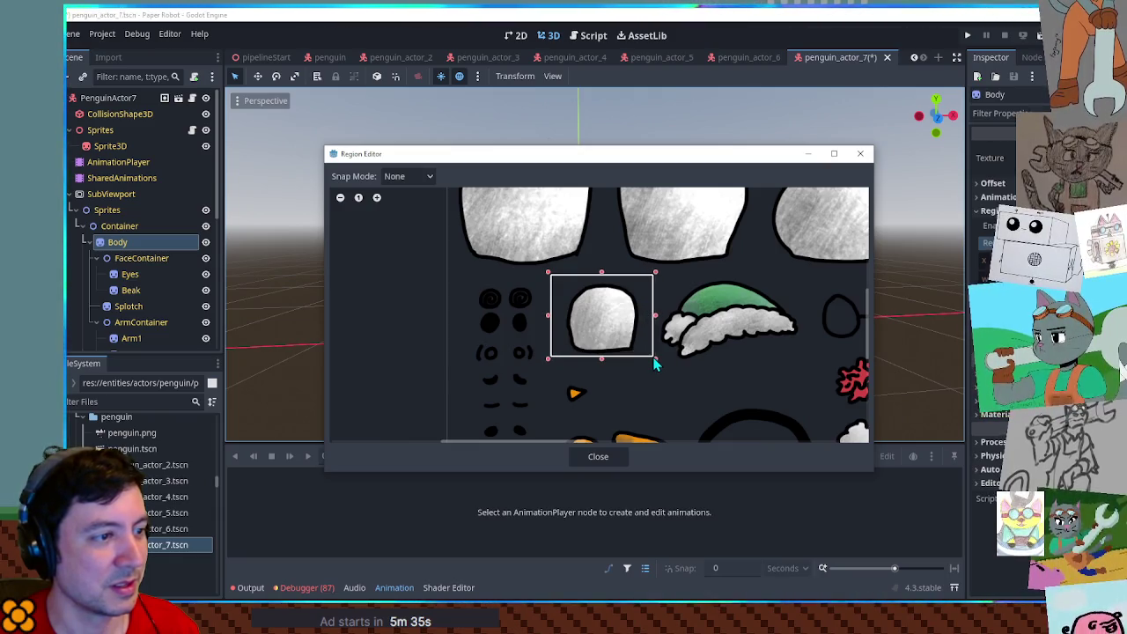
scroll(623, 287, up, 5)
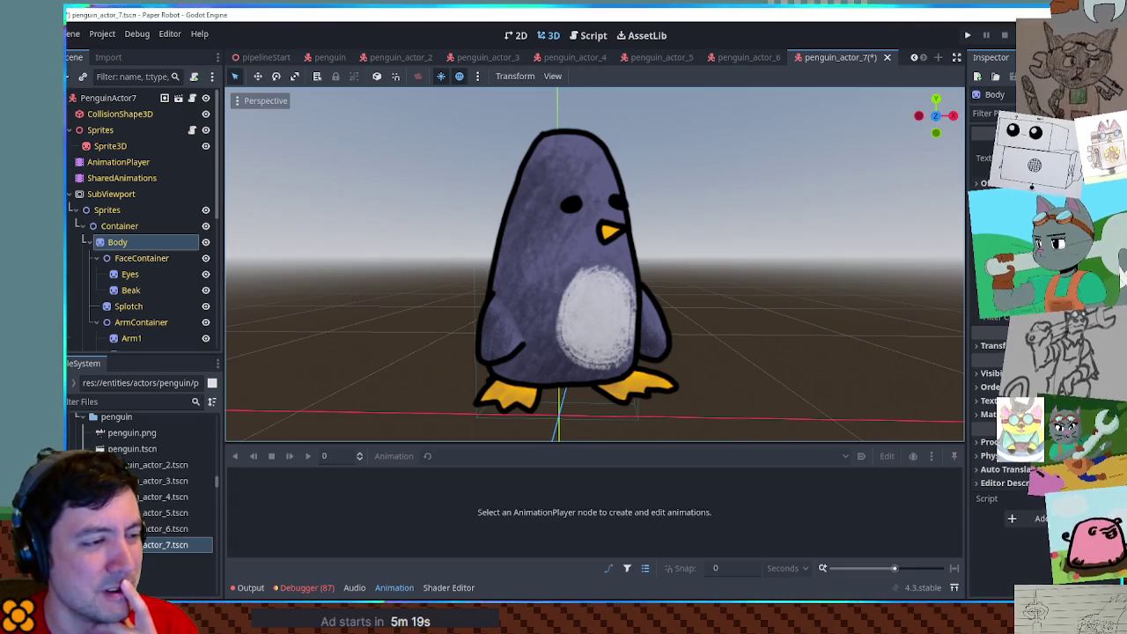
scroll(684, 290, down, 2)
scroll(602, 286, up, 2)
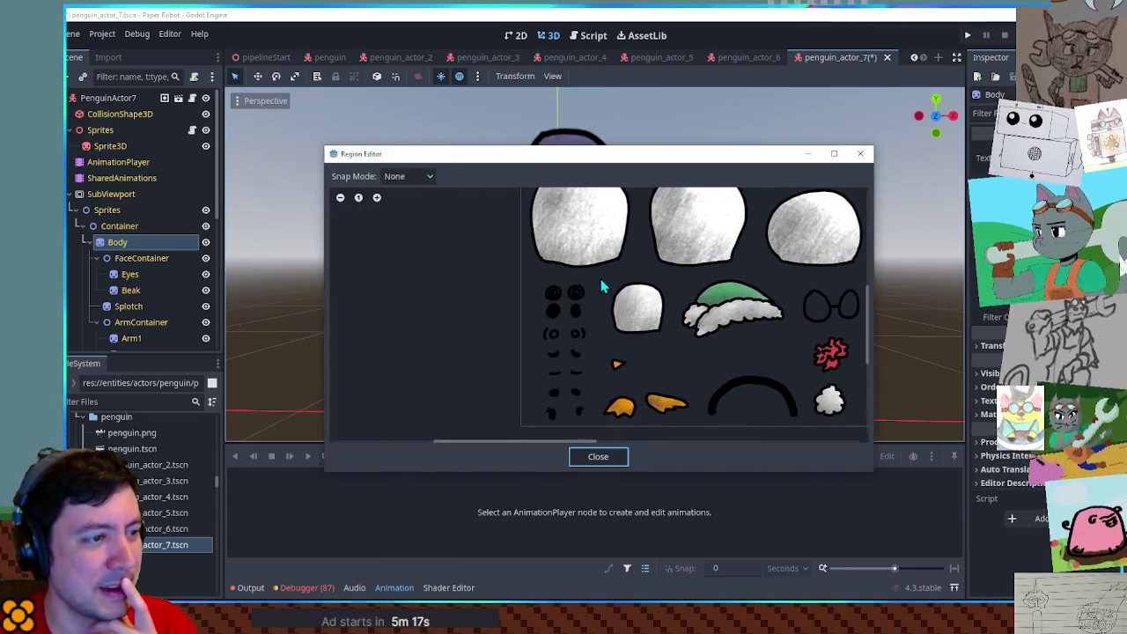
drag(598, 268, 660, 327)
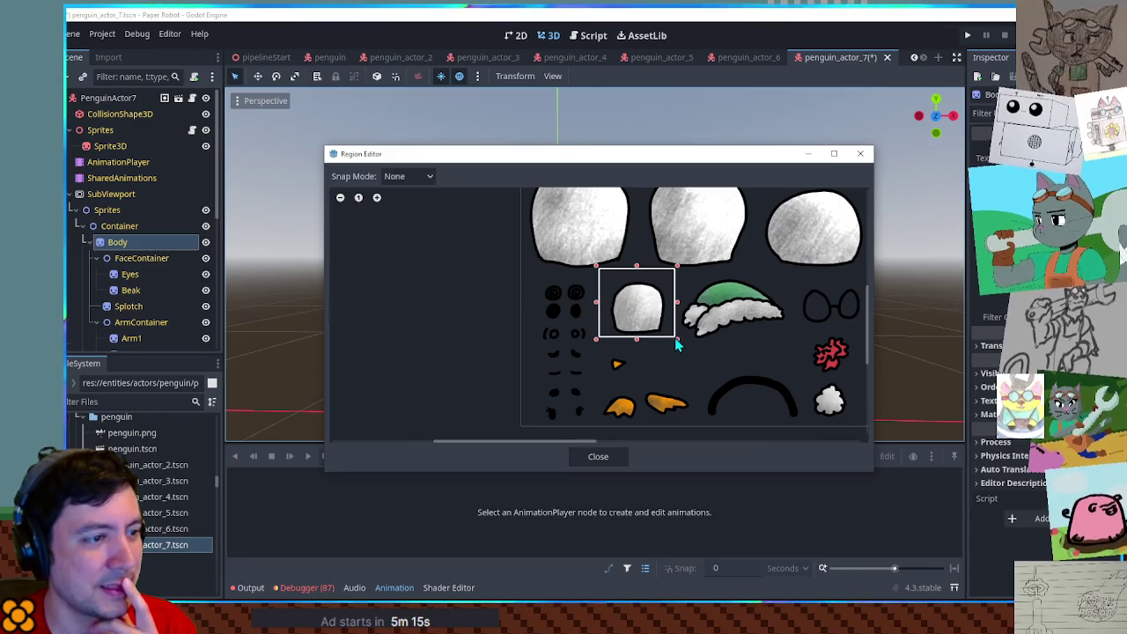
click(616, 456)
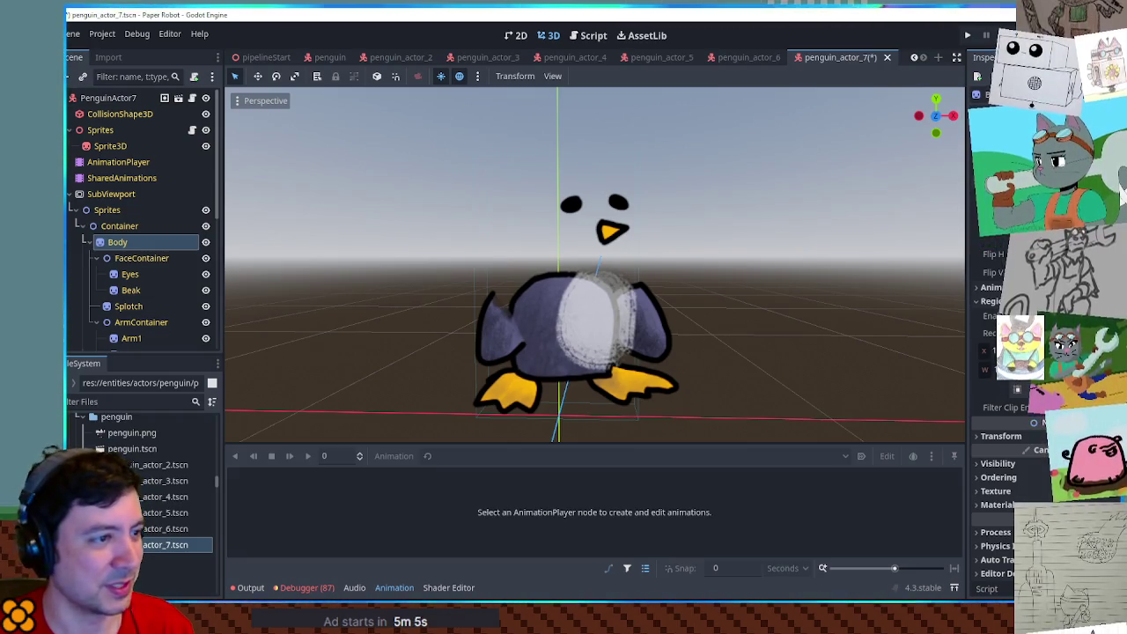
Reposition the FaceContainer and the Splotch belly sprite on the squat body.
click(133, 261)
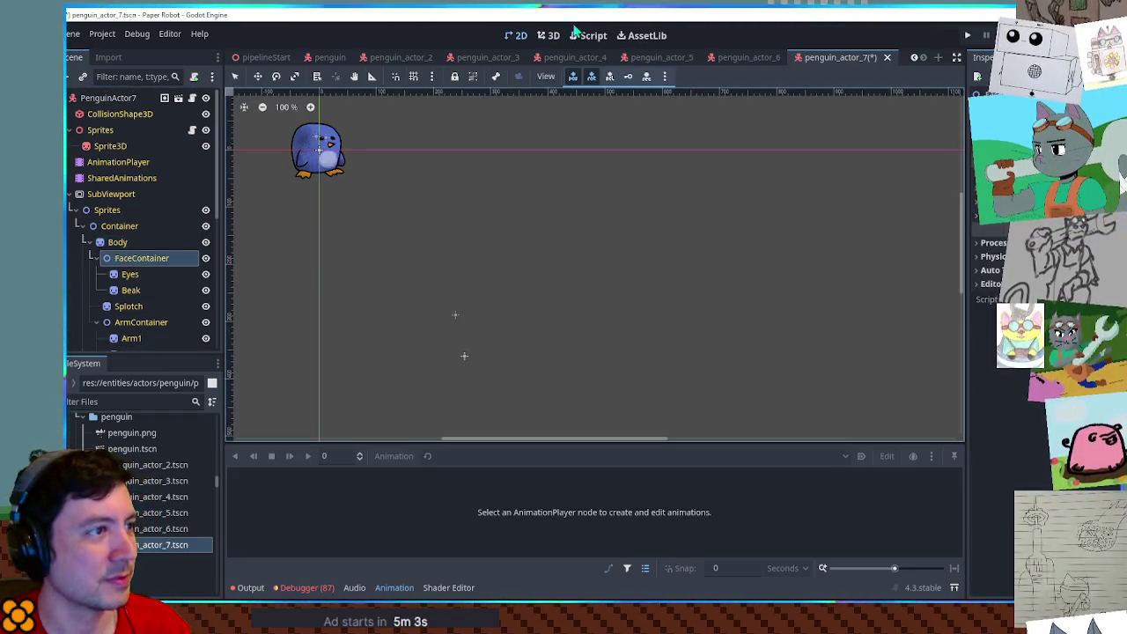
click(549, 35)
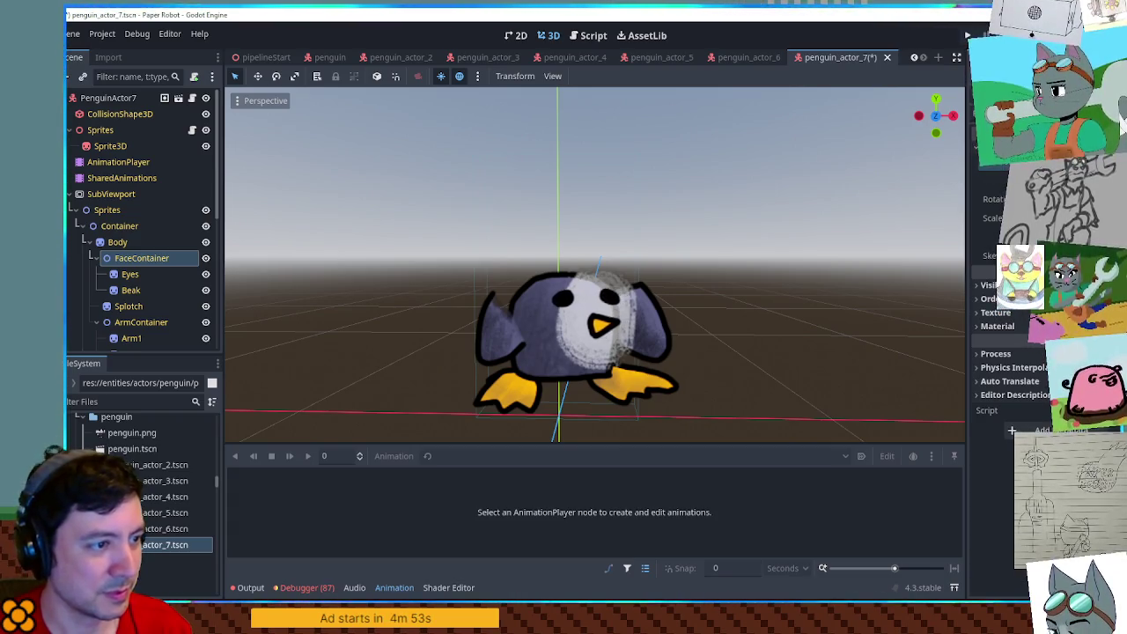
click(141, 305)
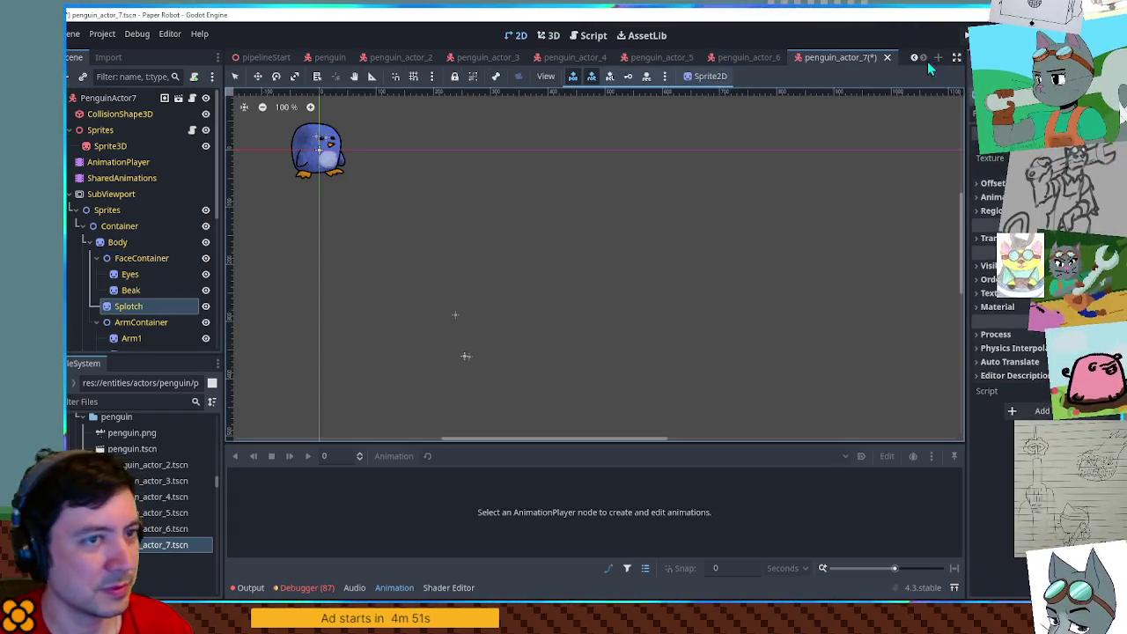
click(552, 36)
click(990, 237)
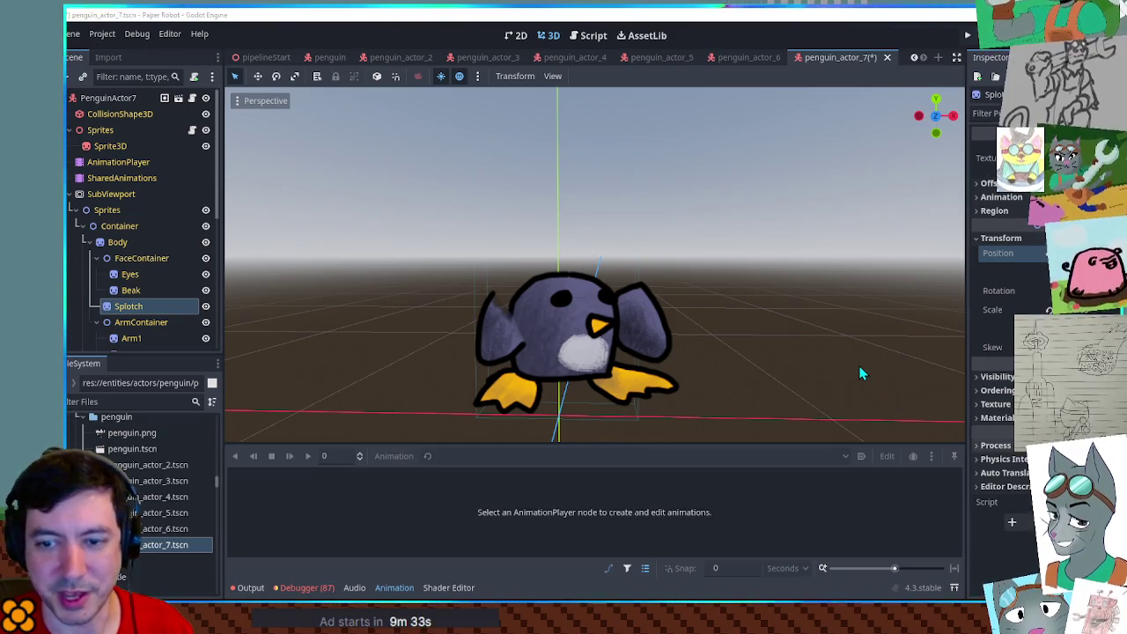
Shrink the arms toward the body using ArmContainer, Arm1 and Arm2 transforms.
click(117, 325)
click(544, 35)
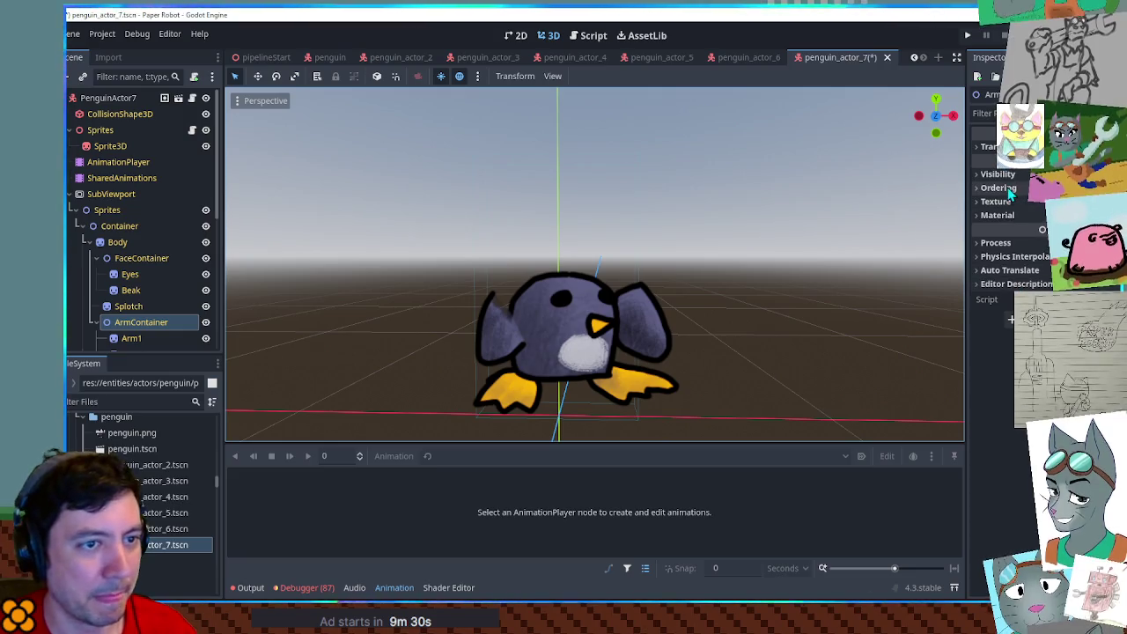
click(1004, 148)
drag(1026, 218, 999, 218)
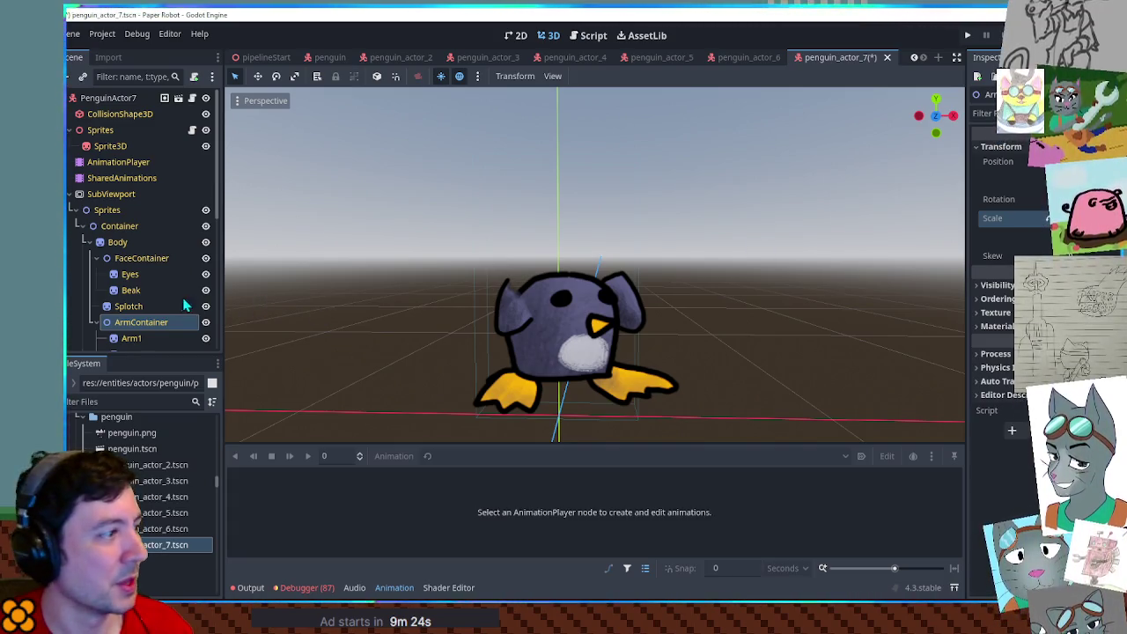
click(145, 339)
scroll(140, 308, down, 1)
shift+click(140, 289)
click(548, 35)
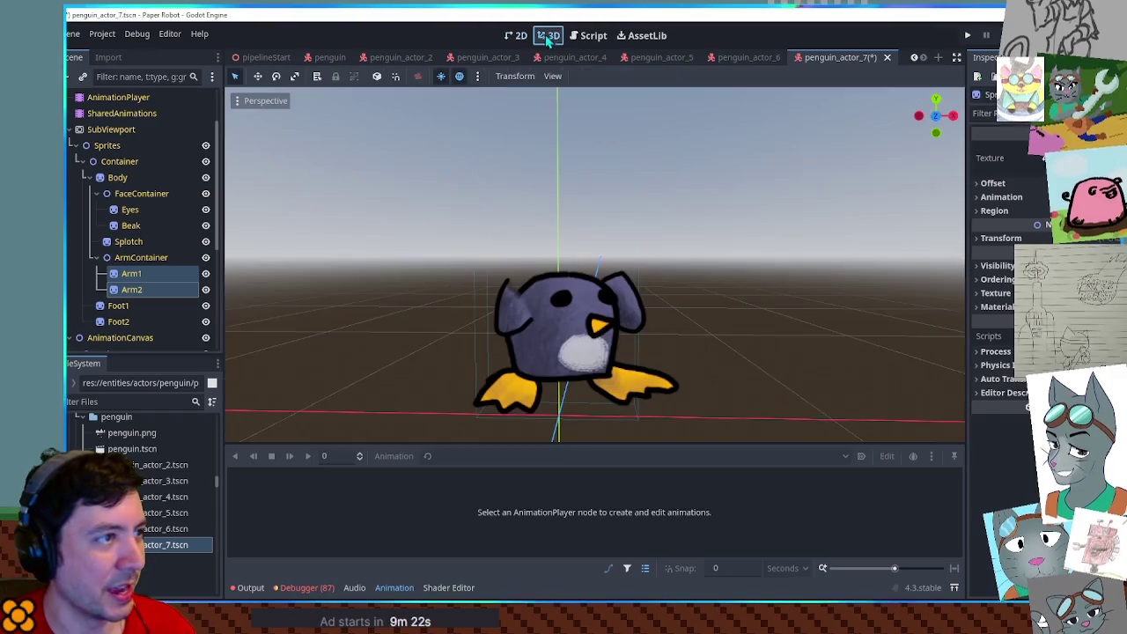
click(999, 238)
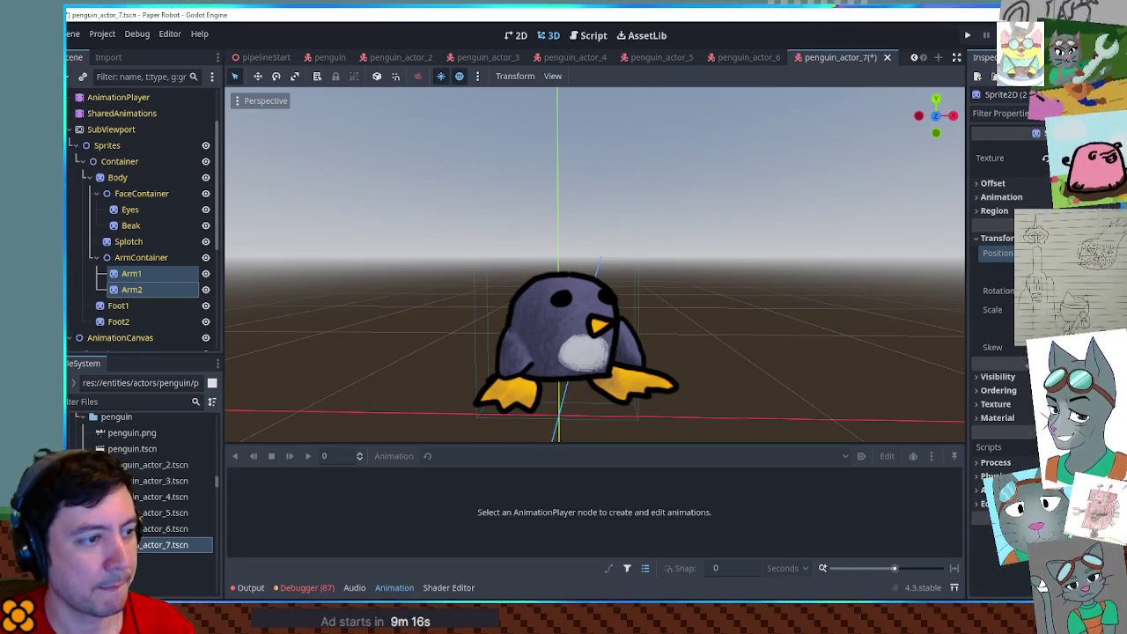
Enlarge the eyes by adjusting the Eyes sprite's Region Rect.
click(139, 194)
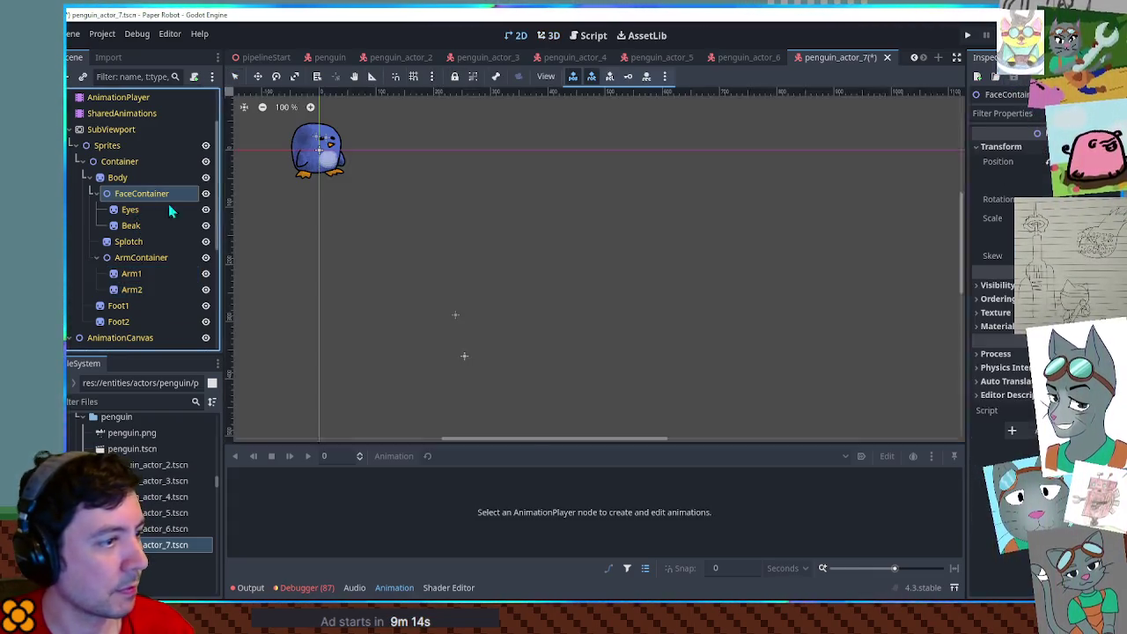
key(ctrl+F2)
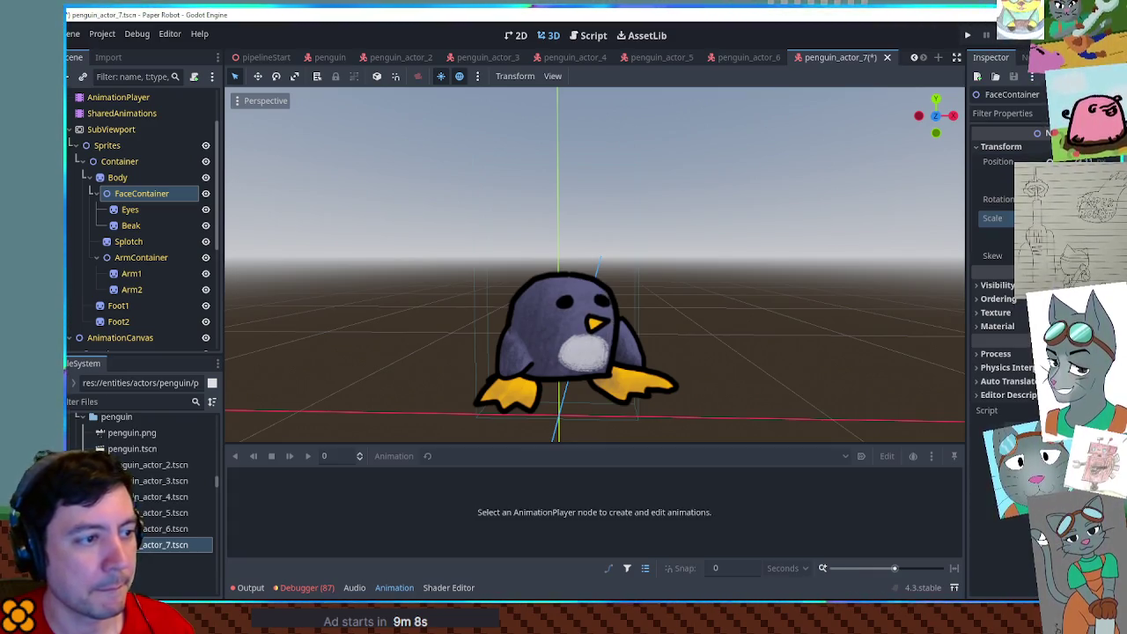
click(132, 209)
key(ctrl+F2)
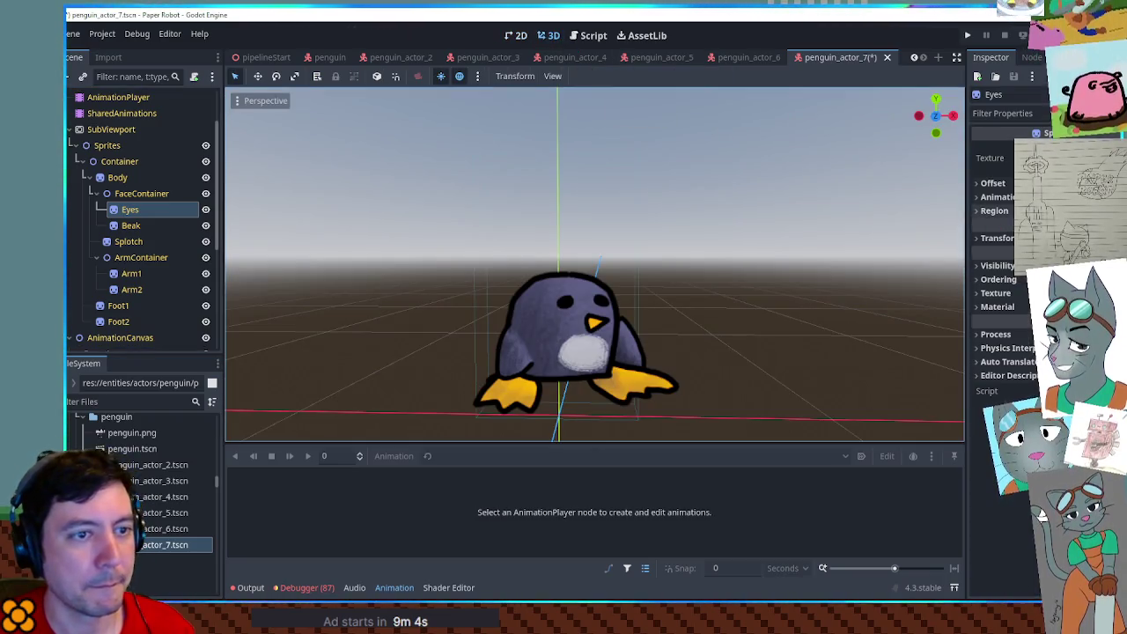
click(994, 211)
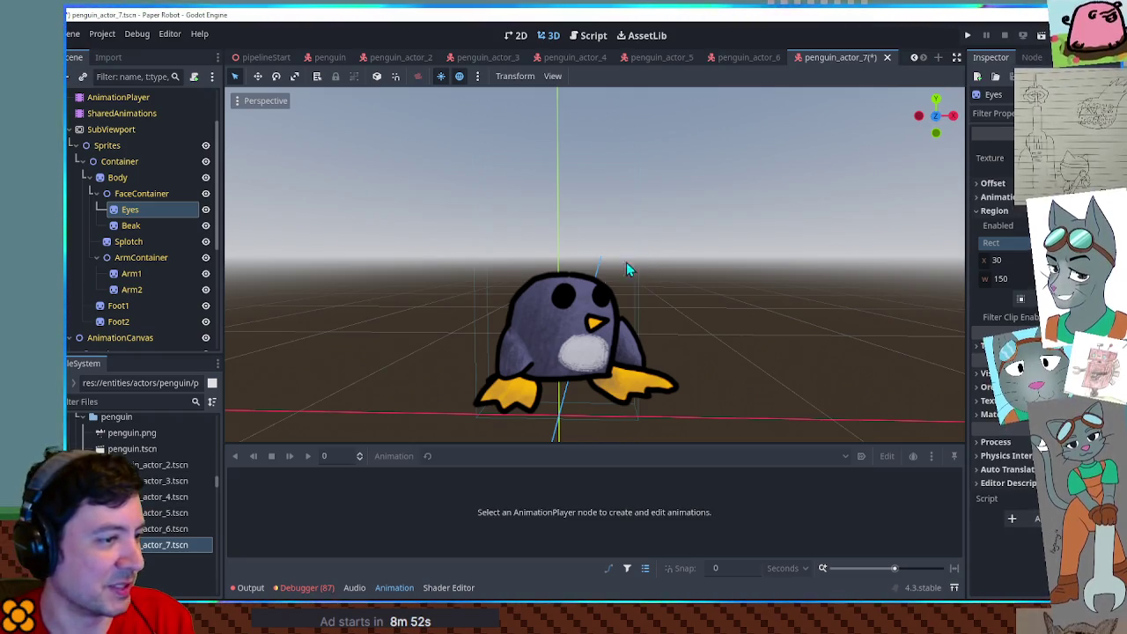
click(122, 306)
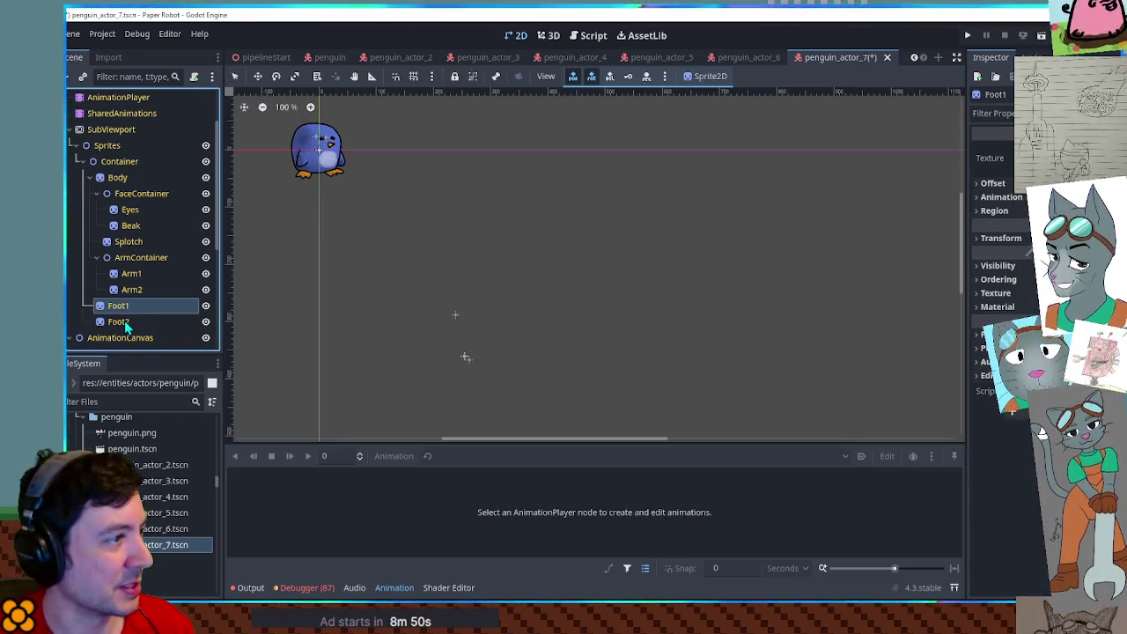
Rotate both feet inward, then fine-tune the Foot1 and Foot2 transforms.
shift+click(121, 322)
click(549, 35)
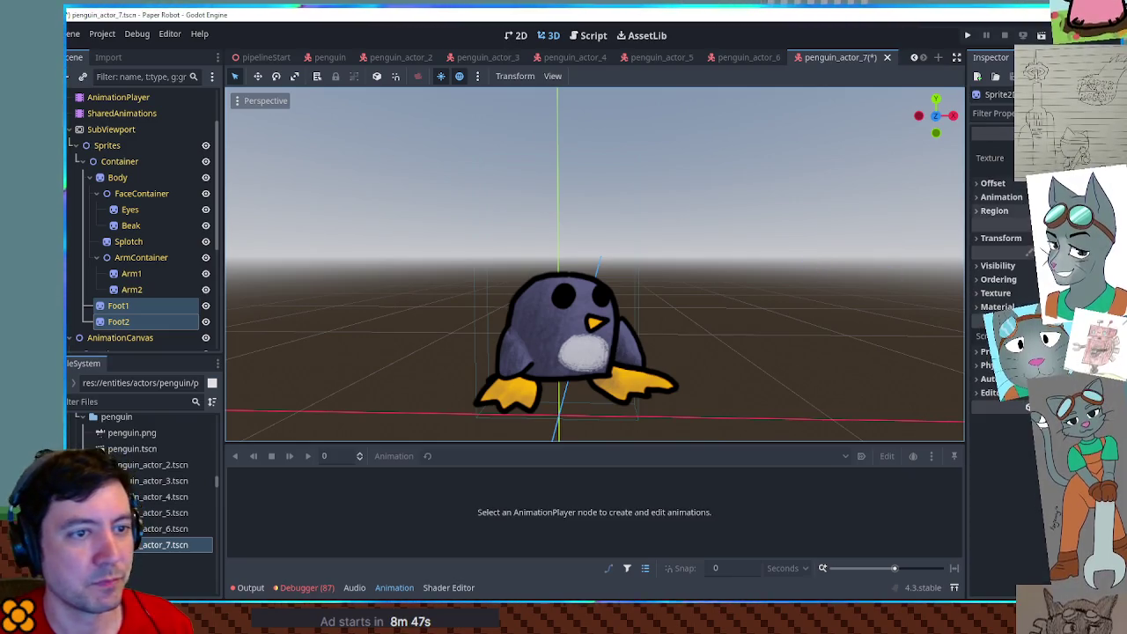
click(999, 239)
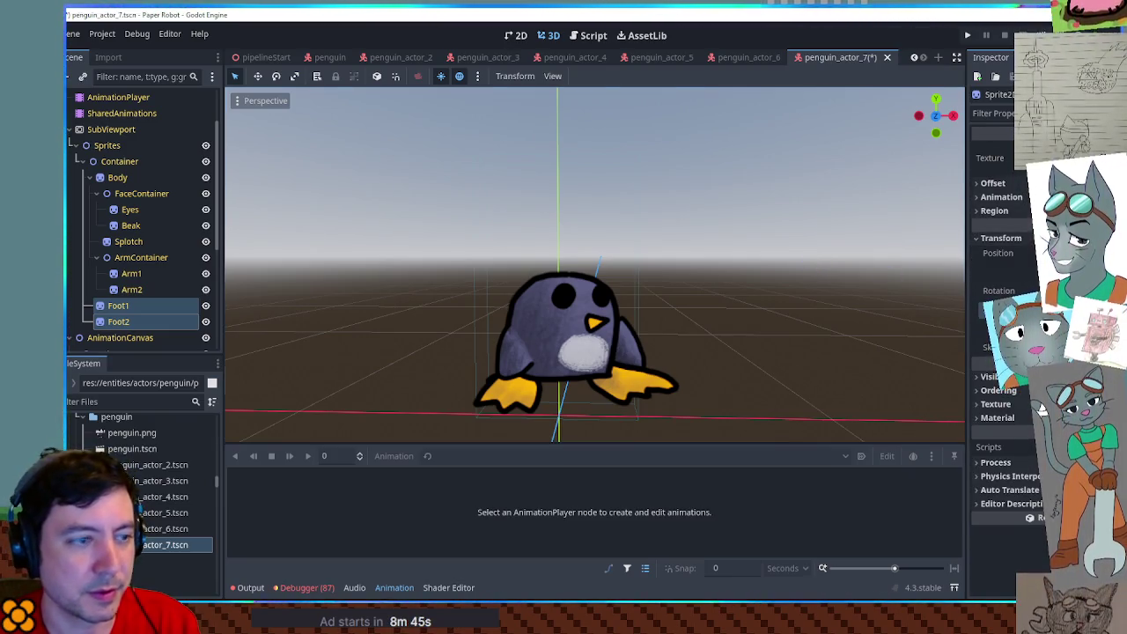
drag(1004, 308, 1021, 308)
click(118, 305)
click(515, 35)
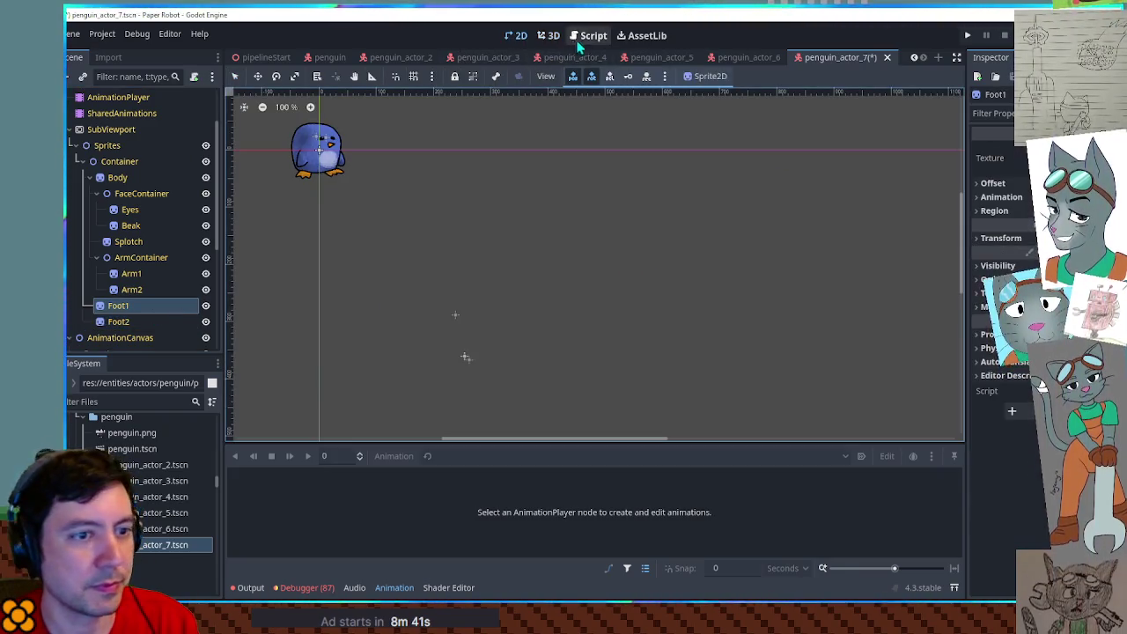
click(548, 35)
click(1001, 238)
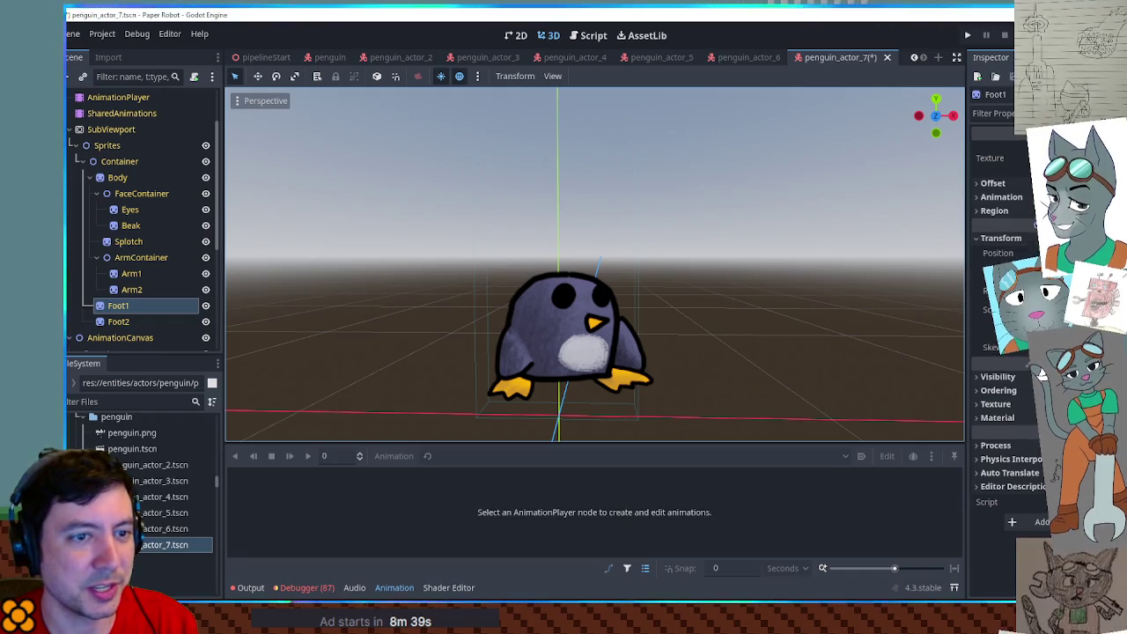
click(141, 322)
click(548, 36)
click(1001, 238)
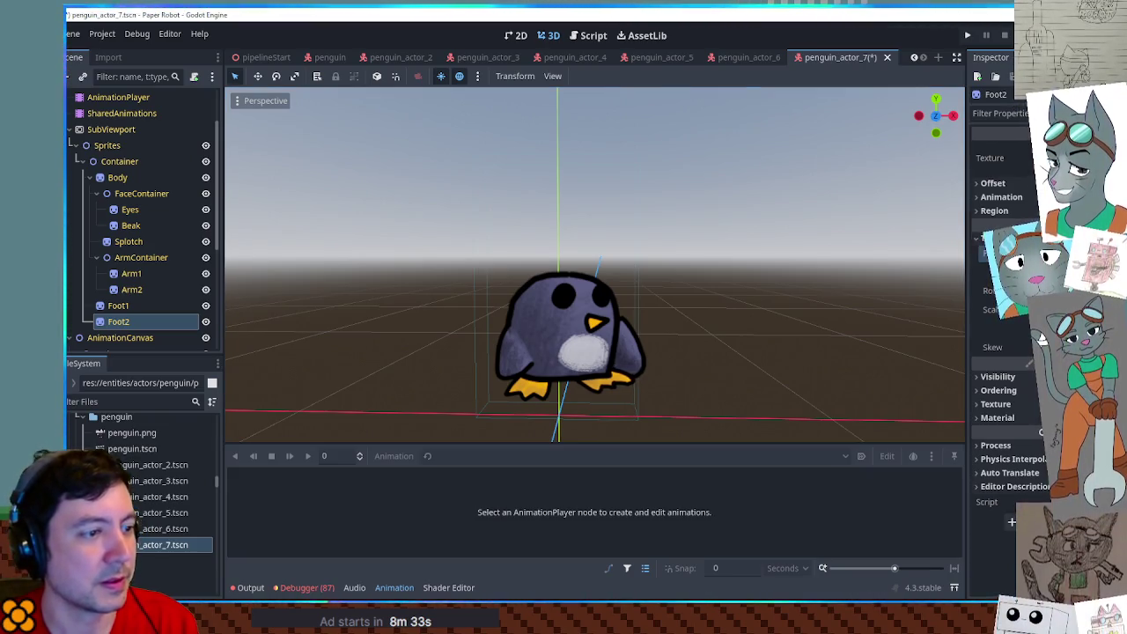
Recheck the arms and FaceContainer, then save penguin_actor_7 with Ctrl+S.
click(137, 273)
click(539, 37)
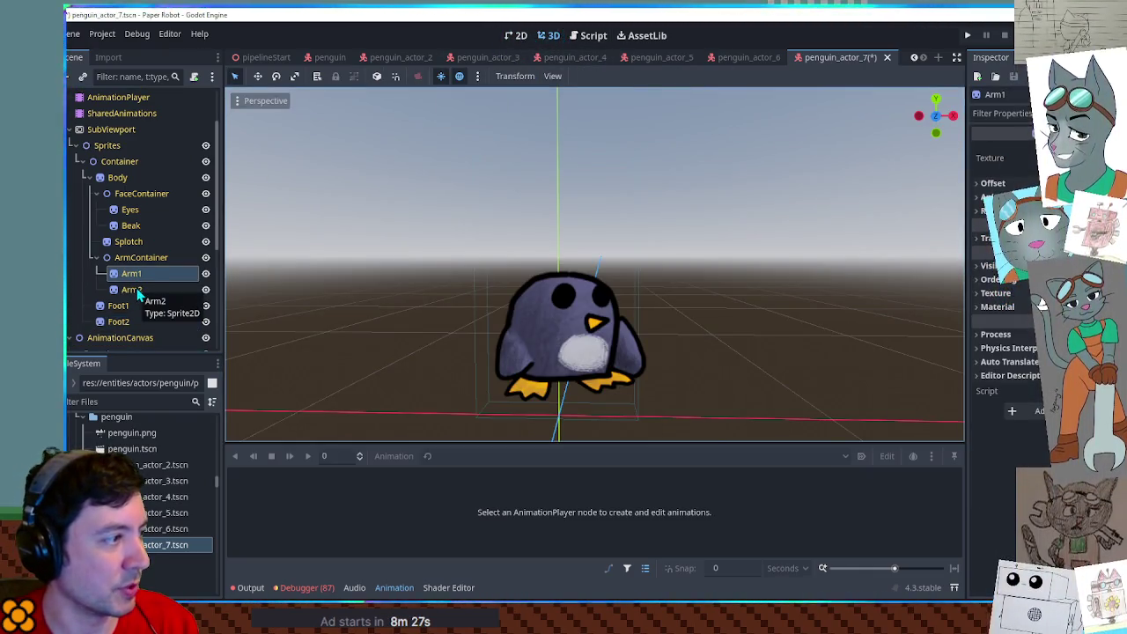
click(141, 257)
click(546, 41)
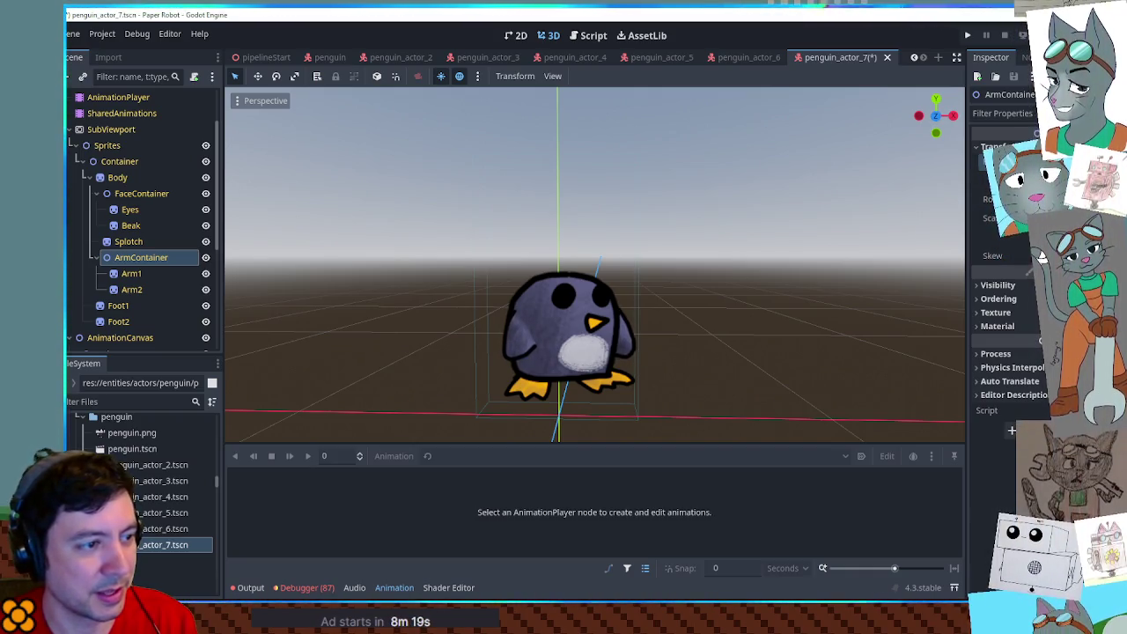
click(137, 194)
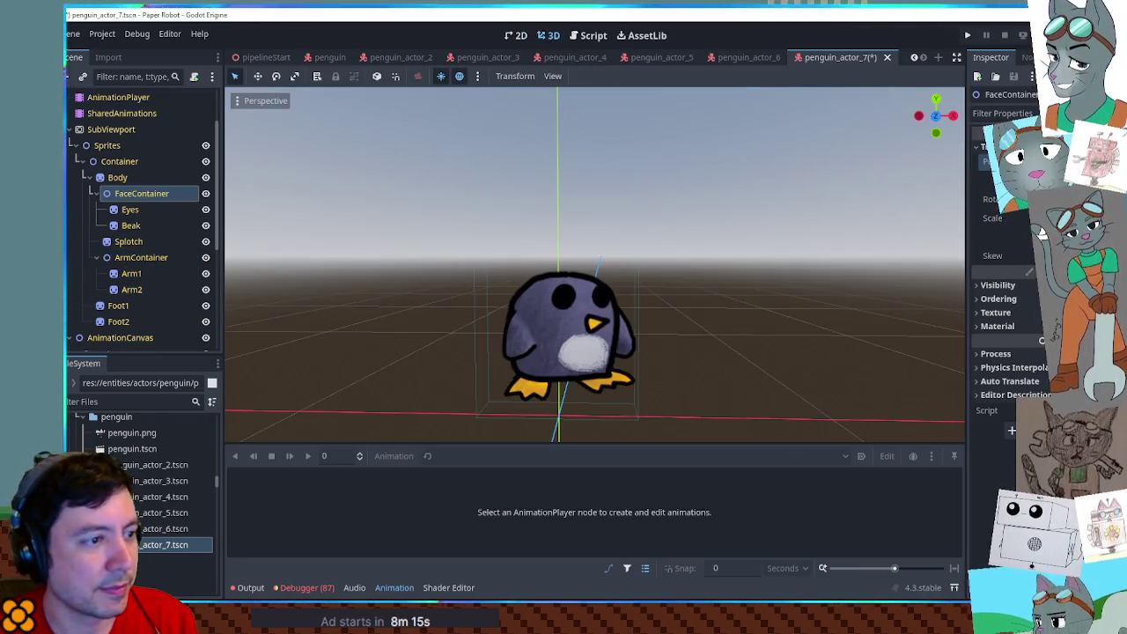
key(ctrl+s)
click(711, 273)
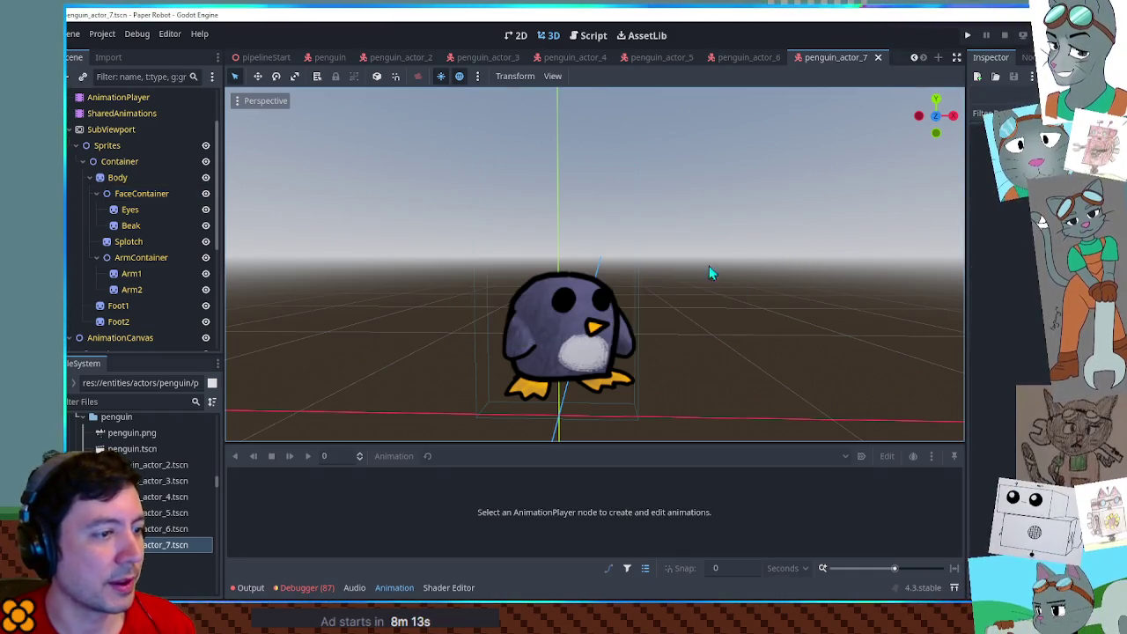
scroll(128, 154, up, 2)
click(110, 146)
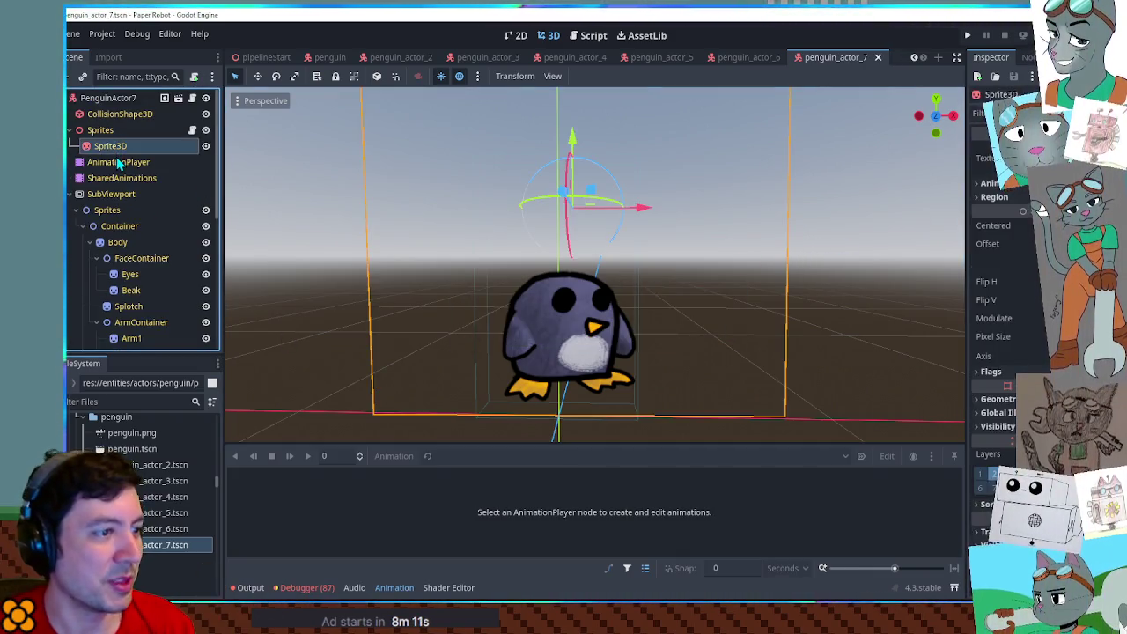
Preview the penguin's walk animation in the AnimationPlayer, then stop it.
click(118, 162)
click(447, 456)
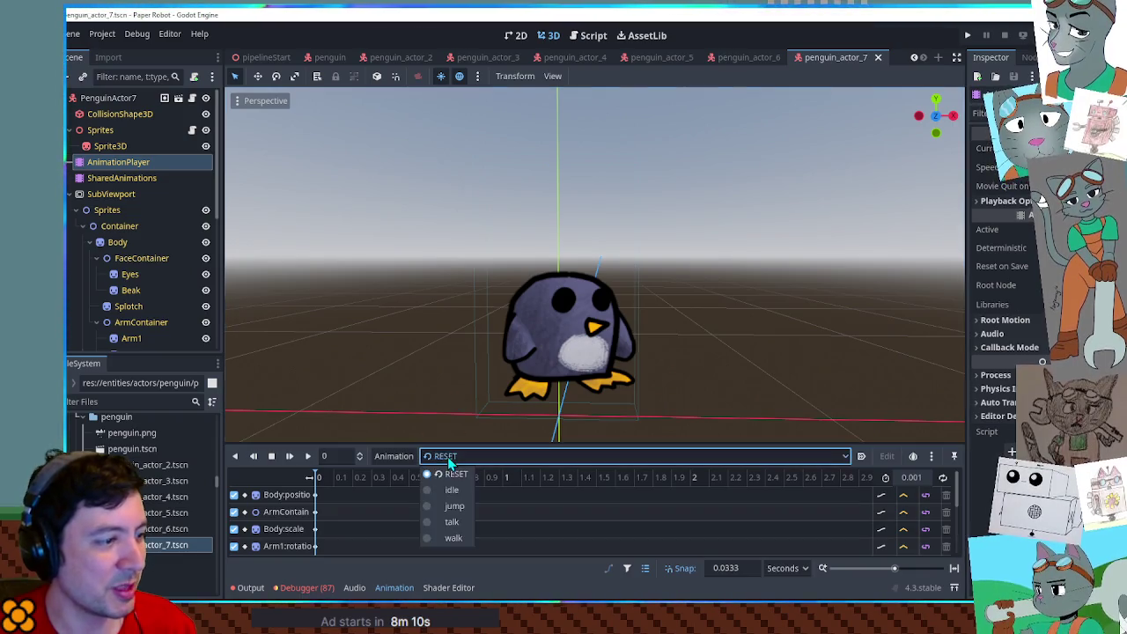
click(452, 538)
click(308, 456)
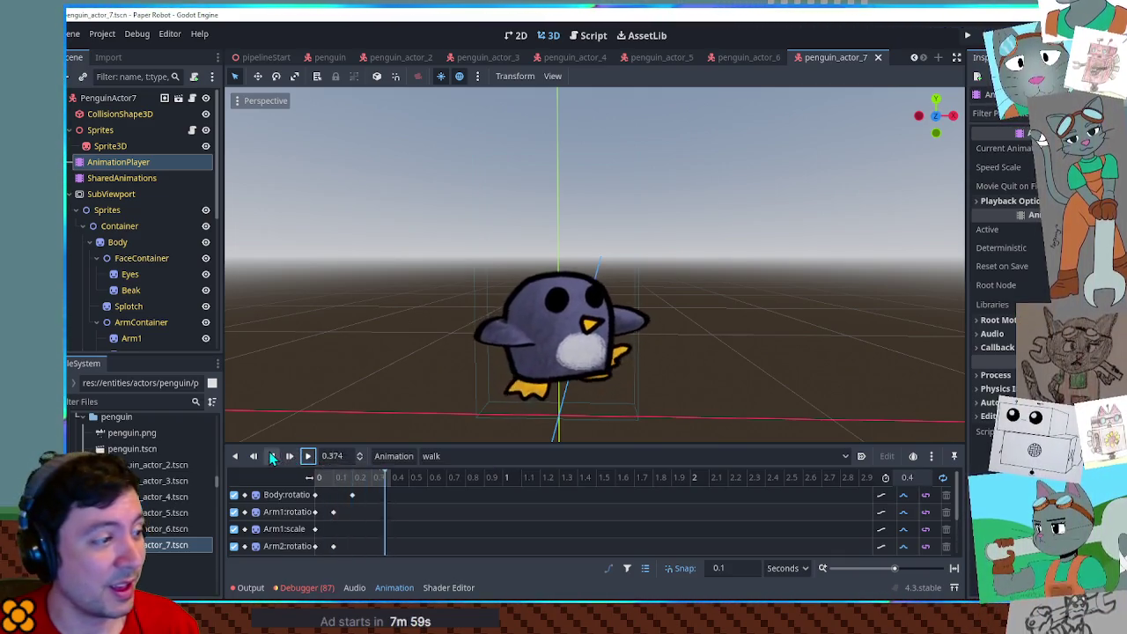
click(436, 456)
Play the talk animation, then return the penguin to its RESET pose.
click(449, 474)
click(455, 456)
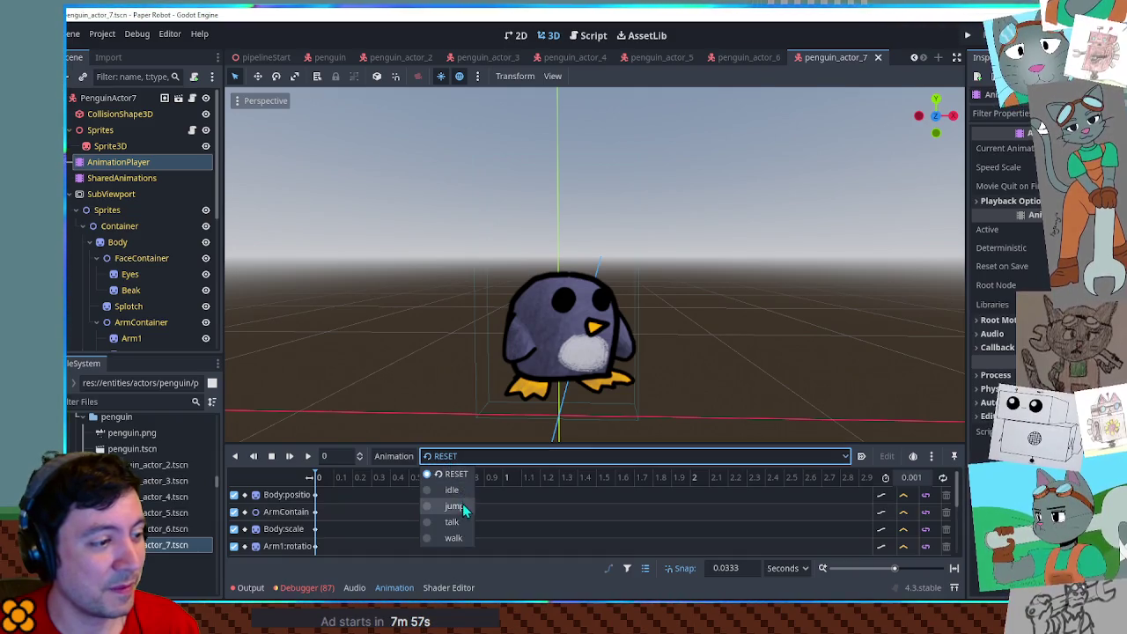
click(452, 521)
click(308, 456)
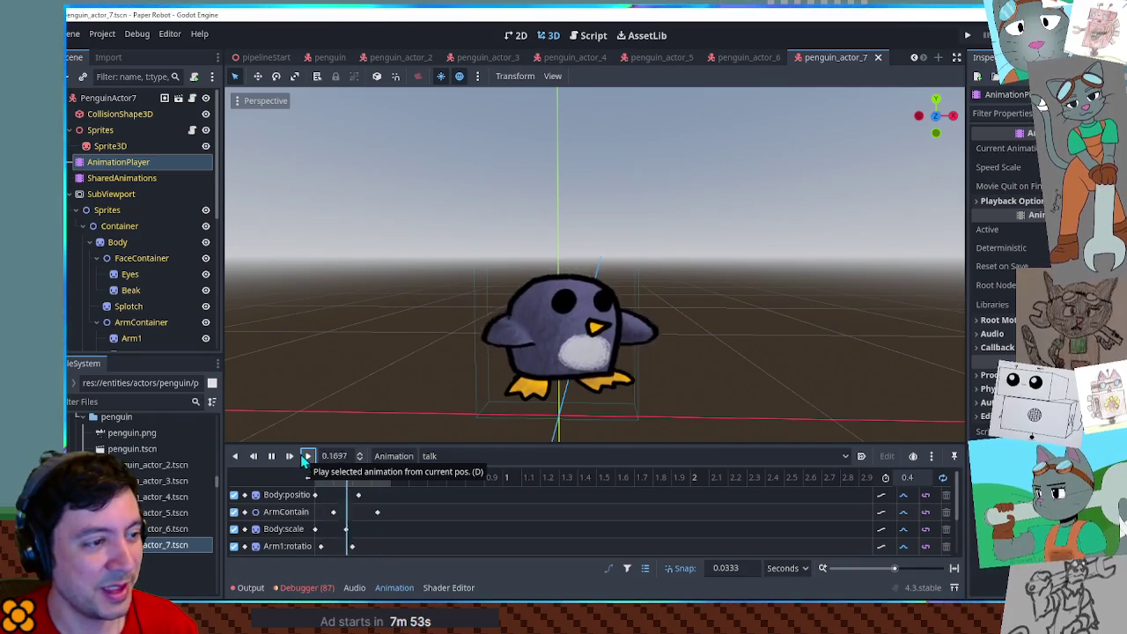
scroll(634, 291, up, 5)
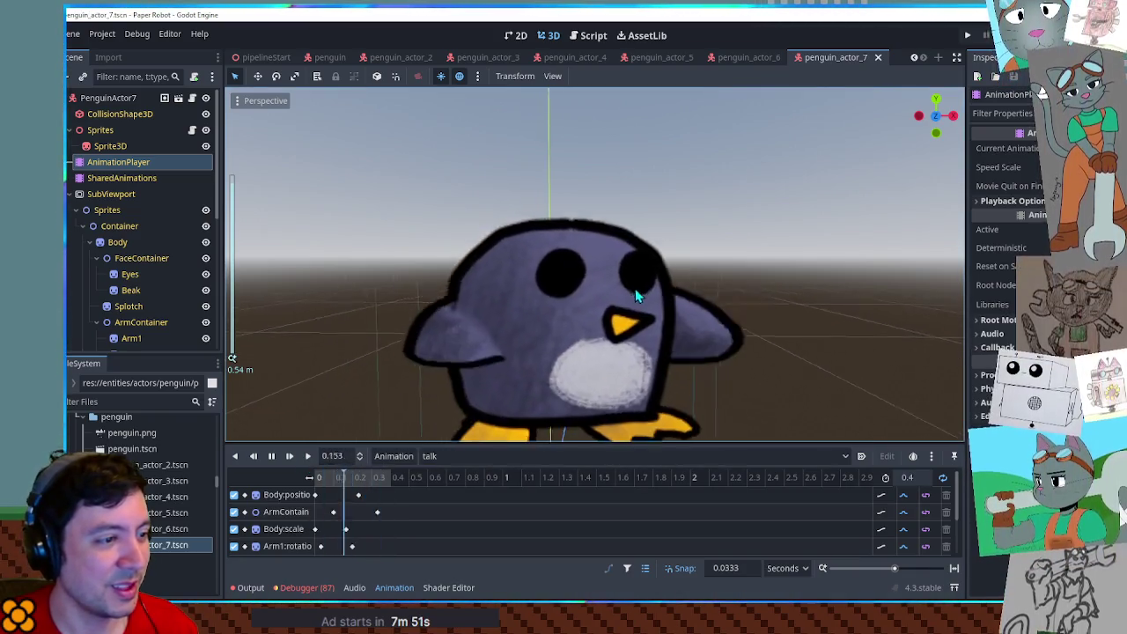
scroll(634, 288, down, 5)
click(445, 456)
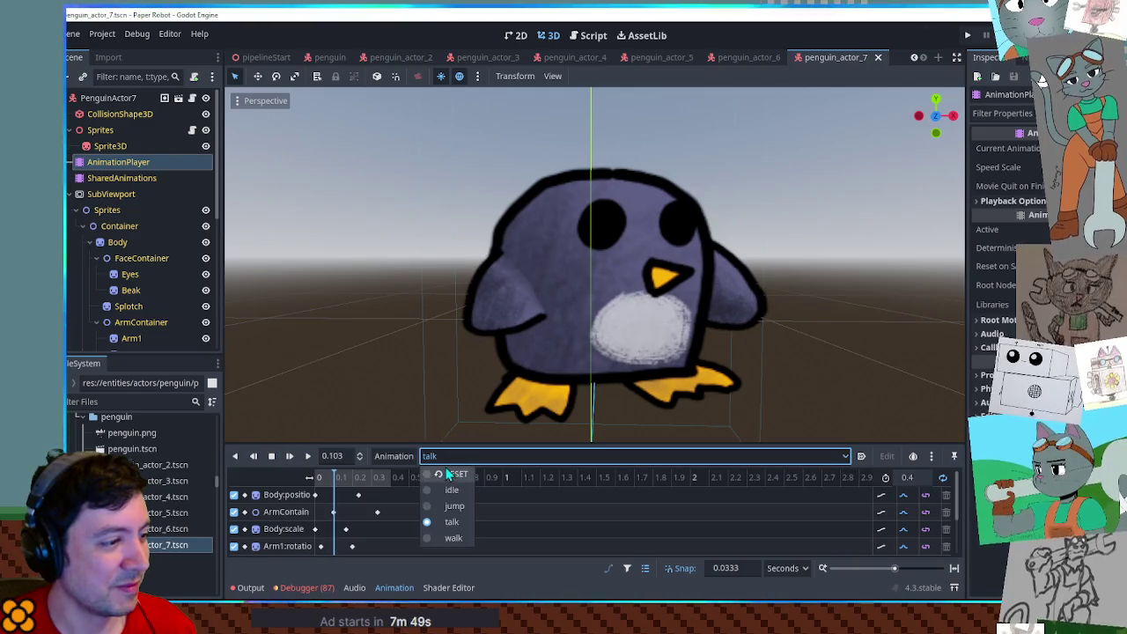
click(447, 474)
scroll(590, 343, down, 5)
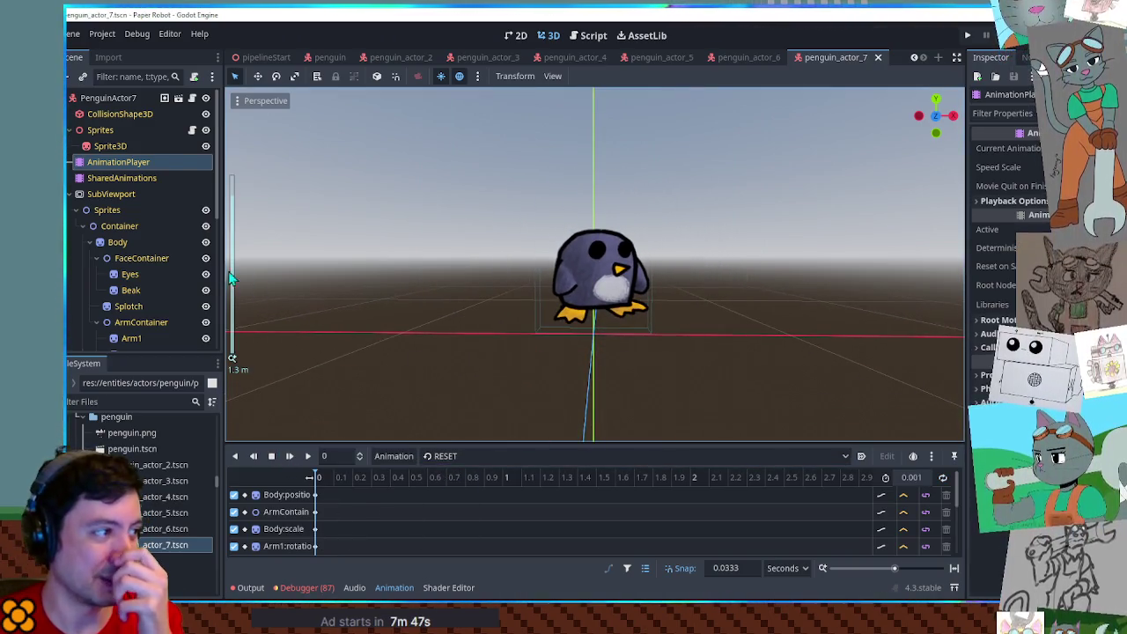
Select the Body and Arm1 nodes together.
click(117, 242)
scroll(132, 264, down, 1)
ctrl+click(132, 306)
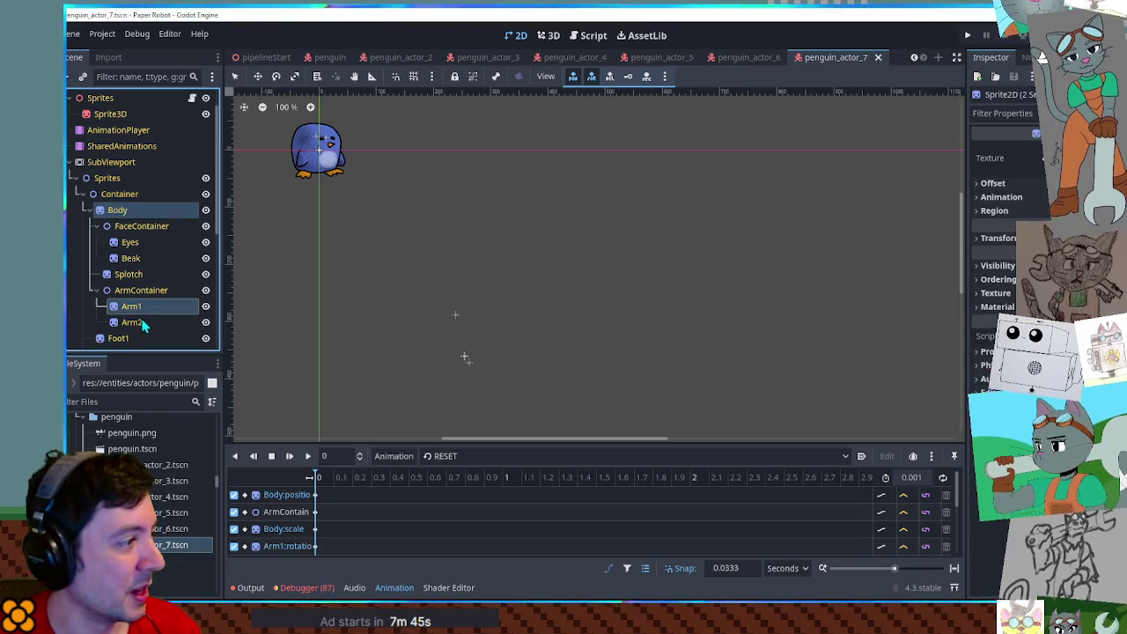
Set the Modulate of Body, Arm1 and Arm2 to lavender and save the scene.
ctrl+click(132, 322)
key(ctrl+F2)
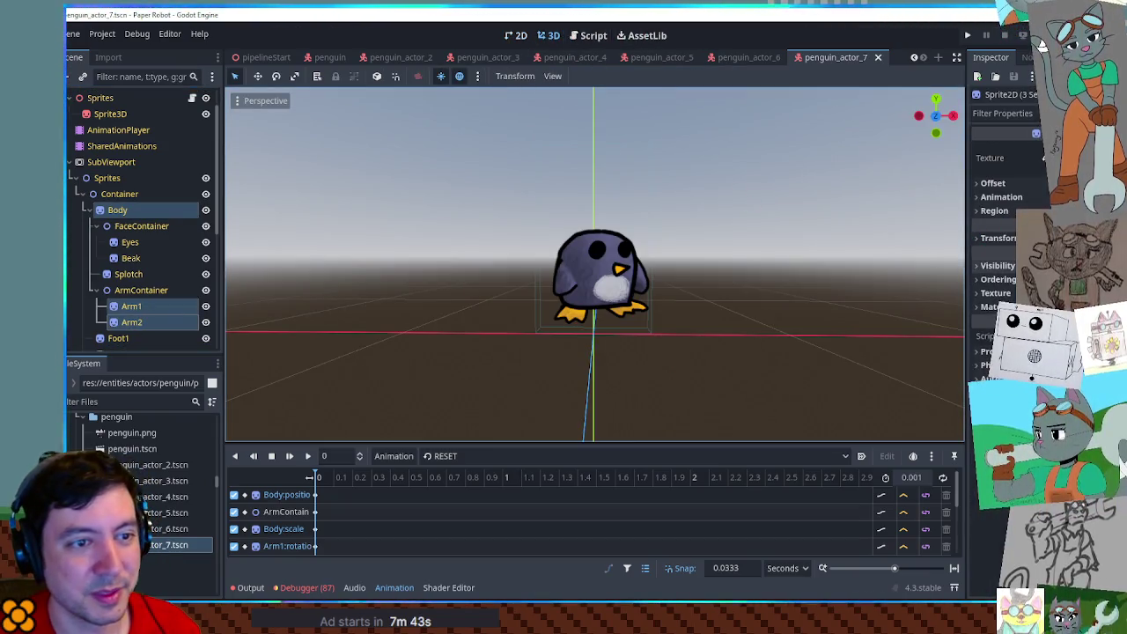
click(1042, 40)
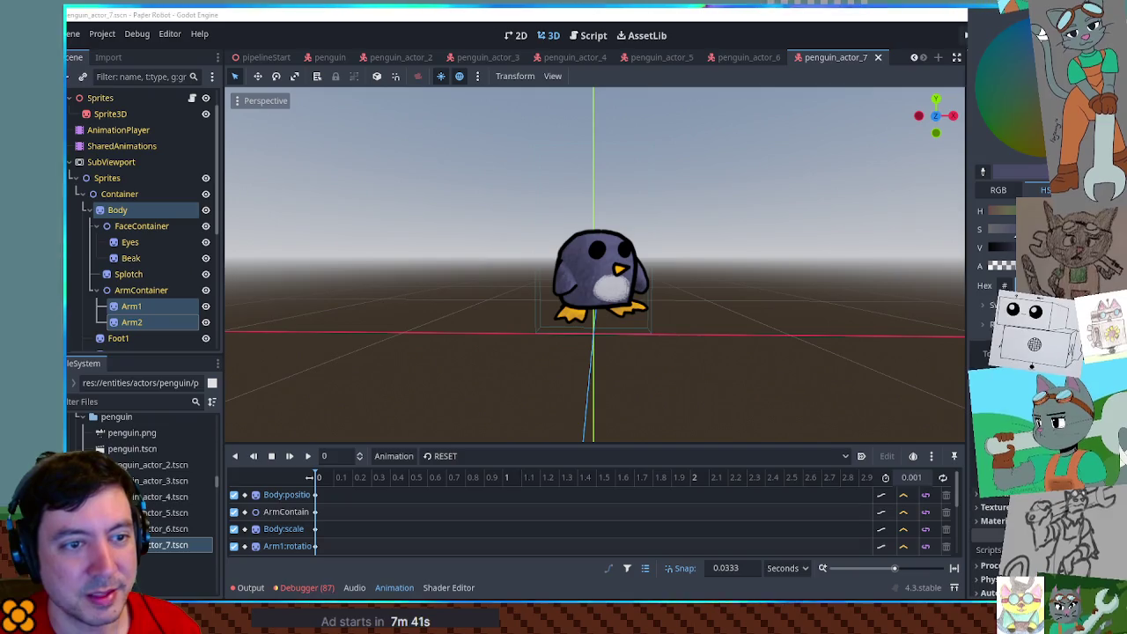
scroll(797, 244, up, 3)
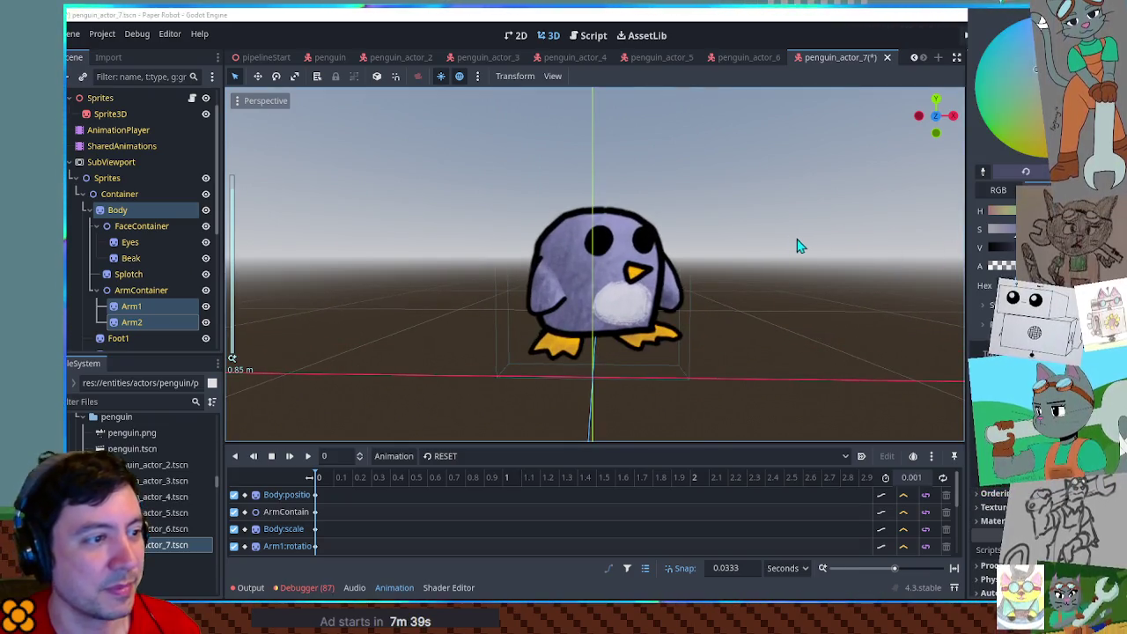
click(797, 245)
key(ctrl+s)
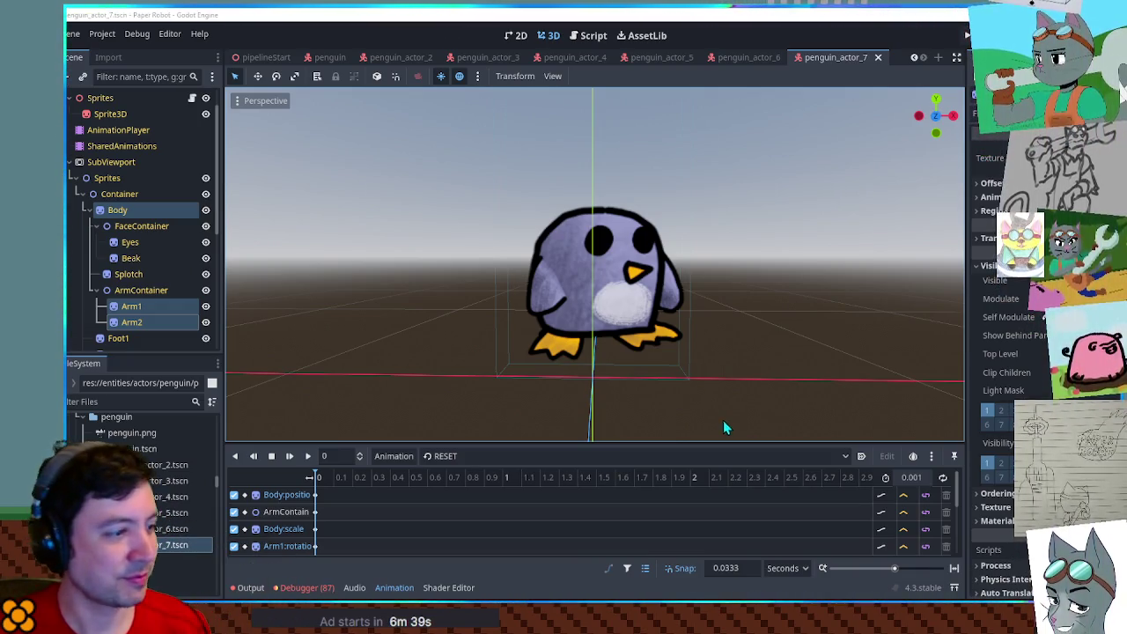
click(524, 456)
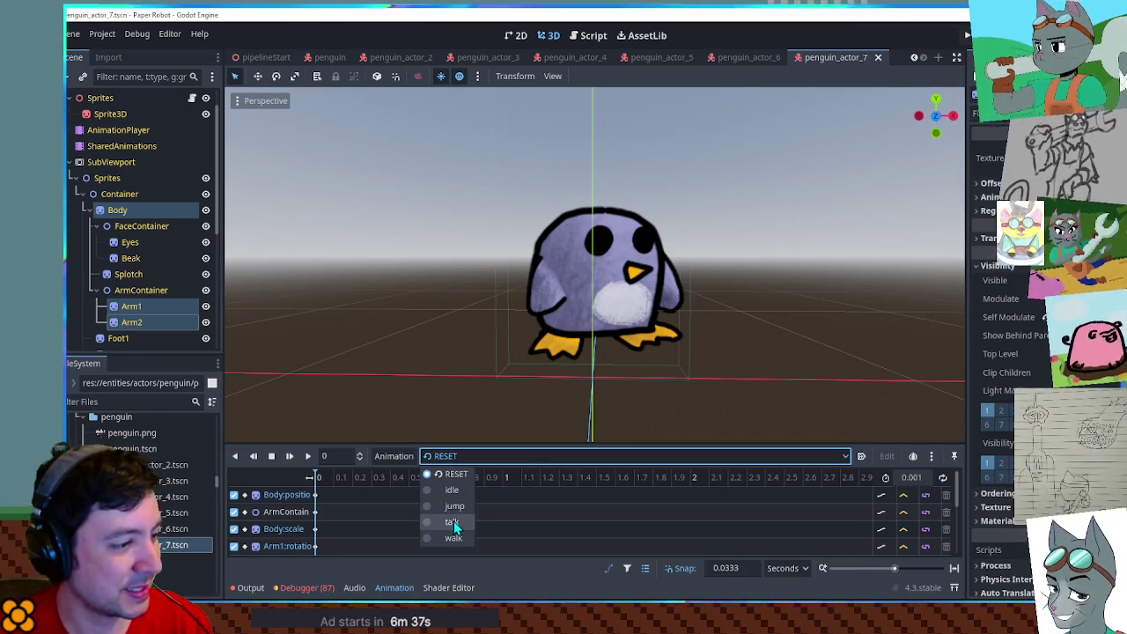
Play the talk animation and orbit slightly to level the ground line.
click(452, 522)
key(shift+d)
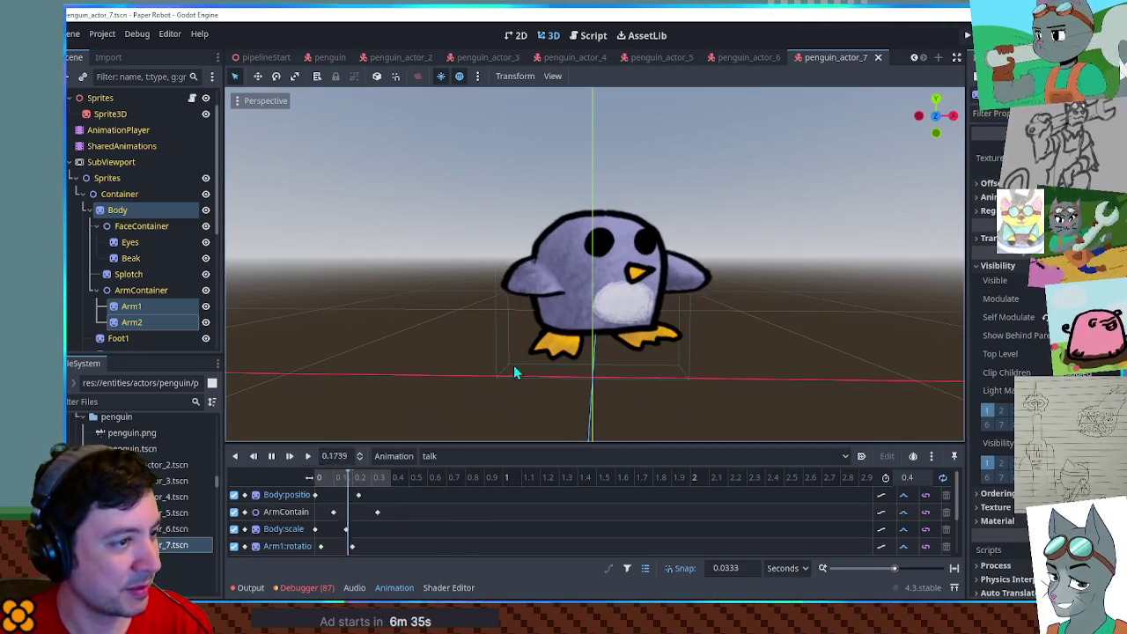
drag(881, 333, 888, 331)
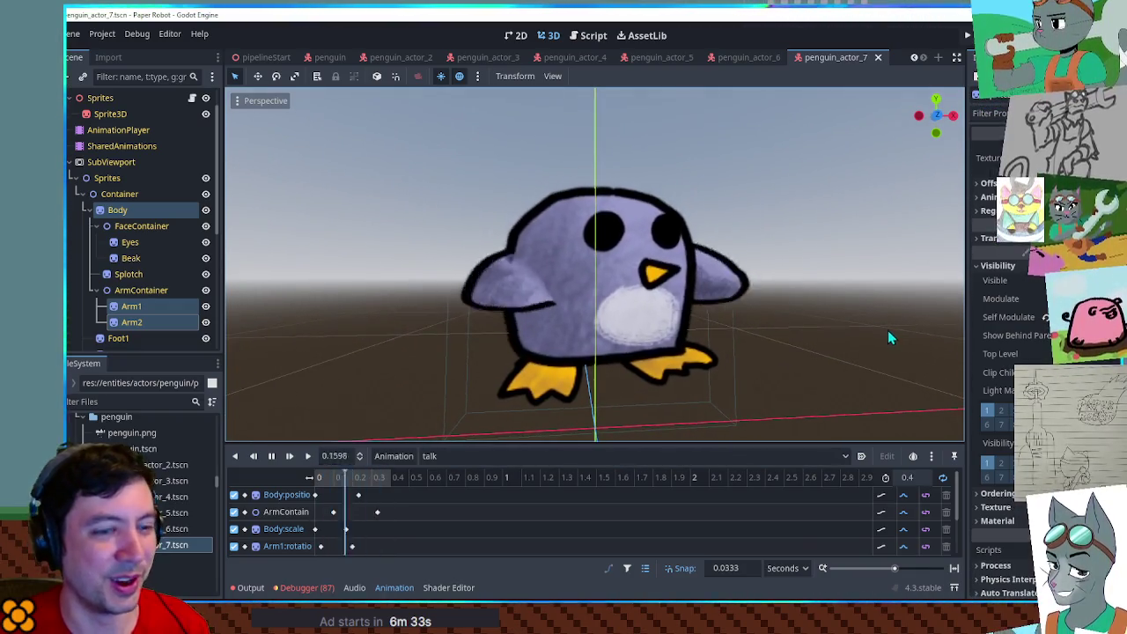
click(850, 332)
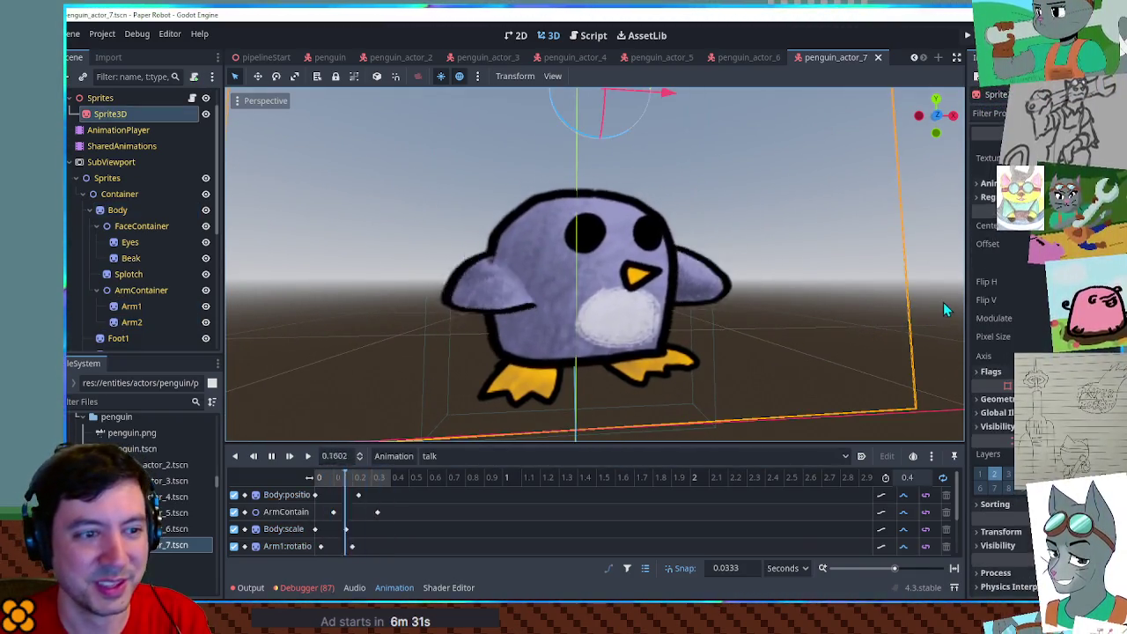
drag(945, 308, 936, 310)
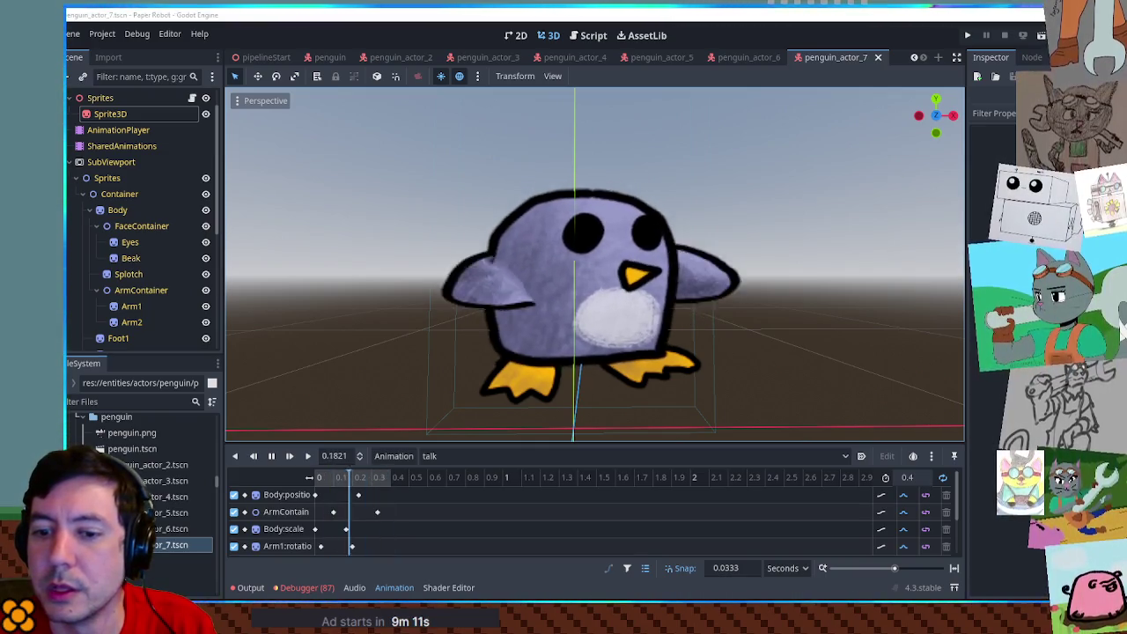
scroll(334, 455, up, 1)
scroll(335, 455, down, 1)
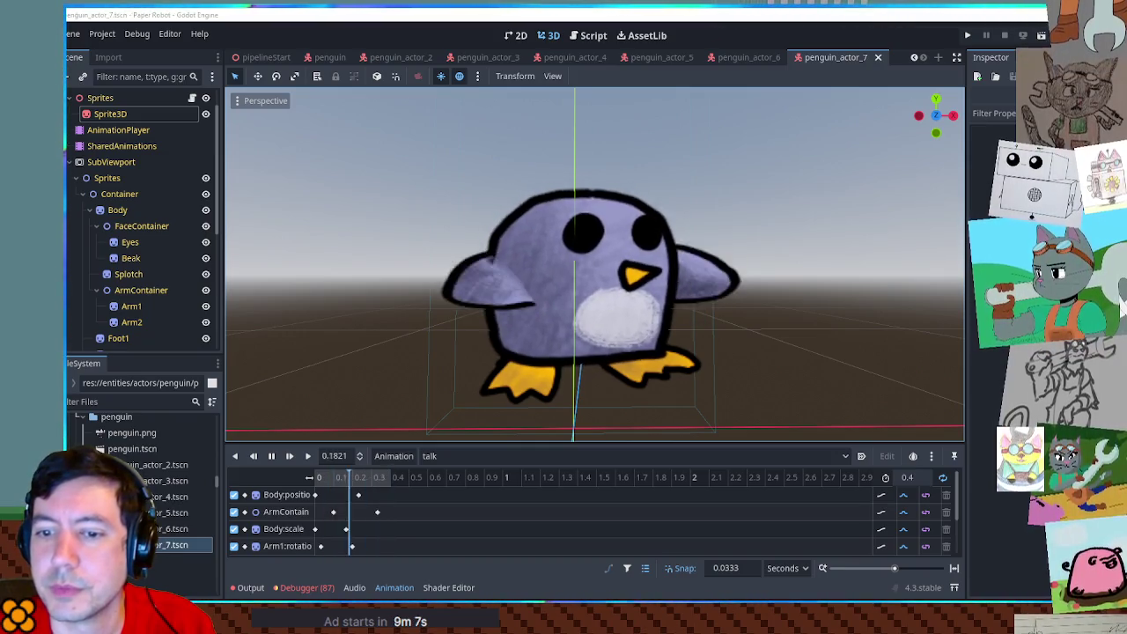
scroll(335, 455, down, 1)
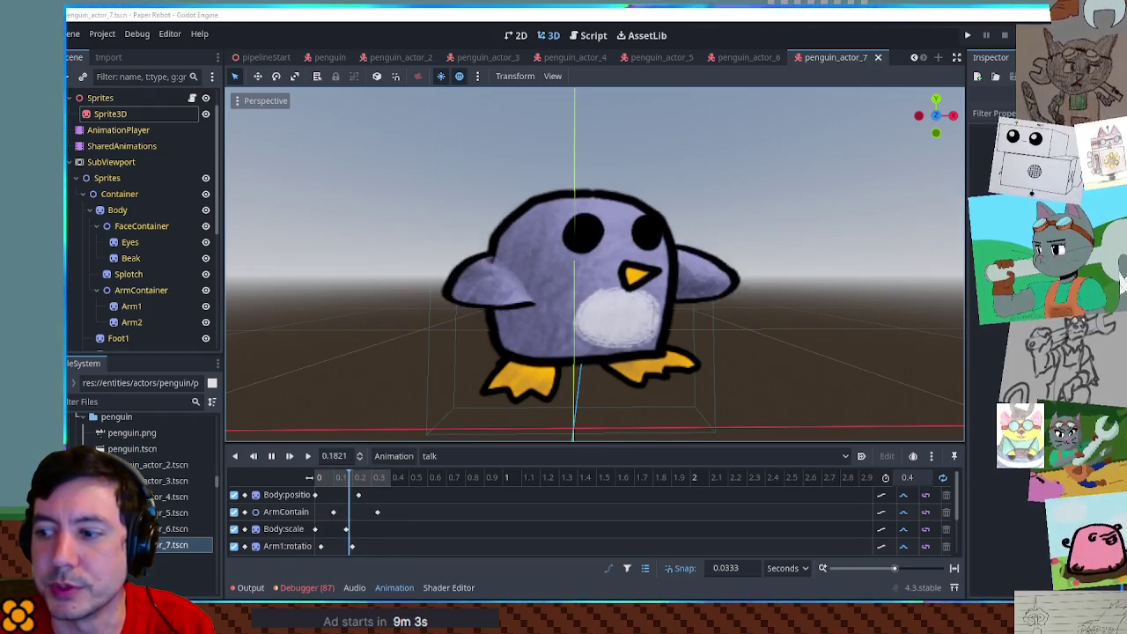
scroll(335, 456, up, 2)
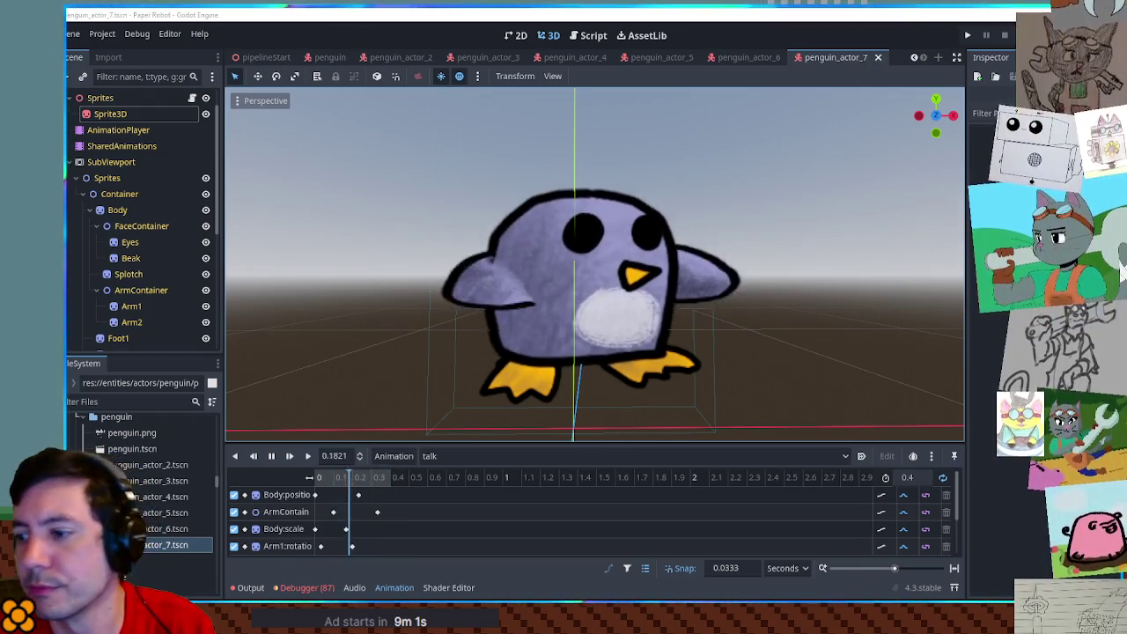
scroll(334, 456, down, 1)
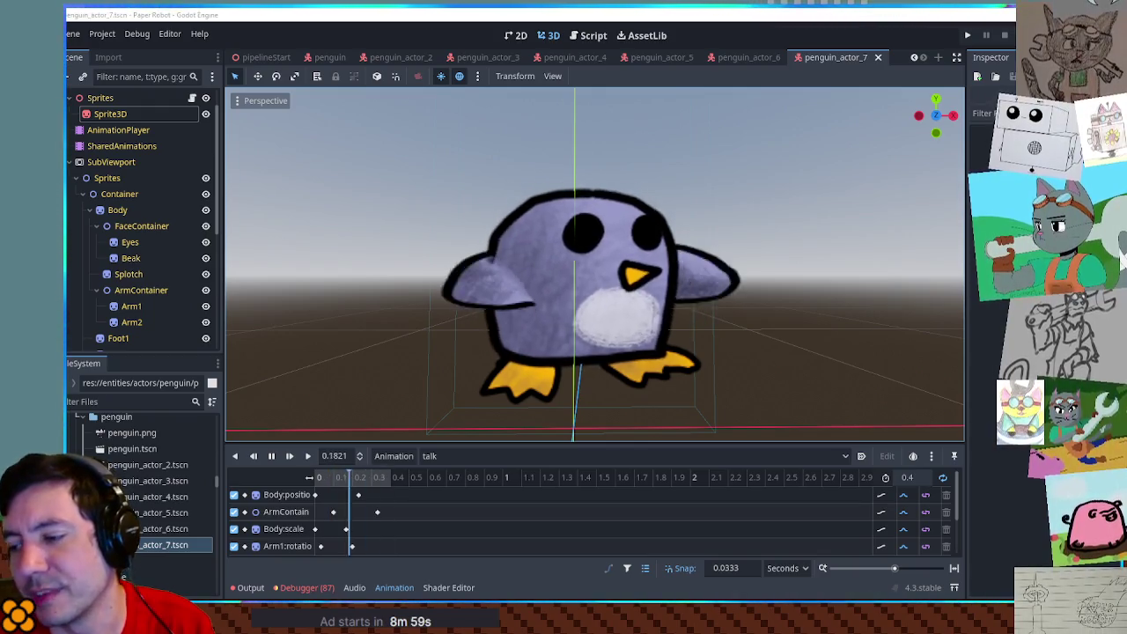
scroll(335, 455, down, 3)
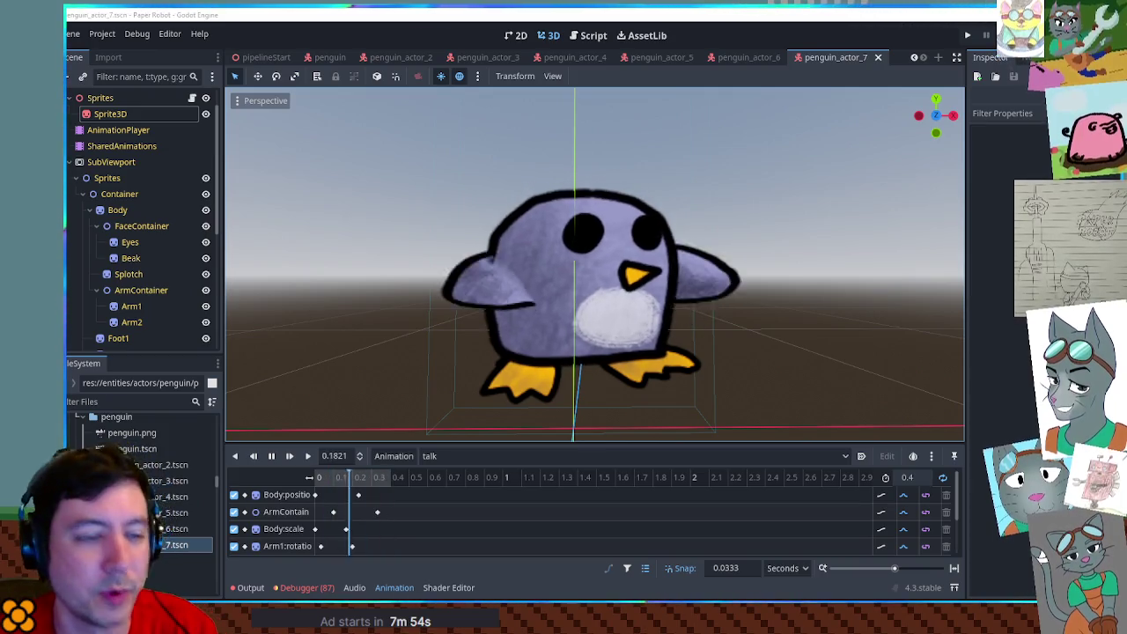
click(859, 315)
mouse_move(847, 282)
mouse_down()
mouse_move(851, 343)
mouse_move(290, 365)
mouse_move(514, 317)
mouse_move(921, 315)
mouse_move(795, 297)
mouse_move(833, 279)
mouse_move(843, 255)
mouse_move(825, 408)
mouse_move(686, 293)
mouse_move(835, 286)
mouse_up()
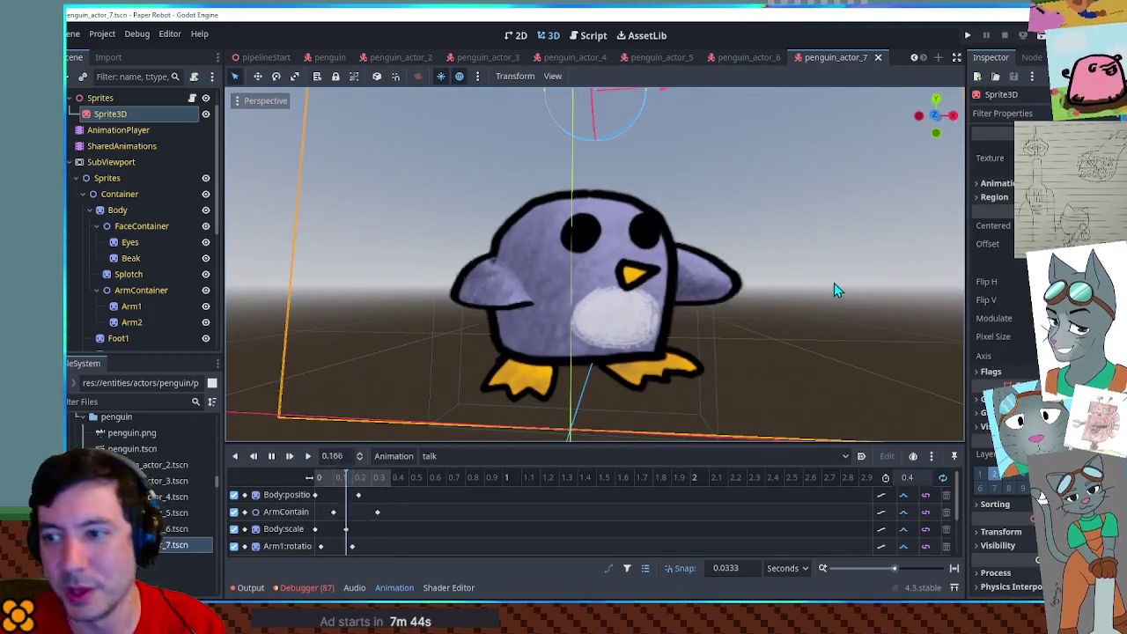